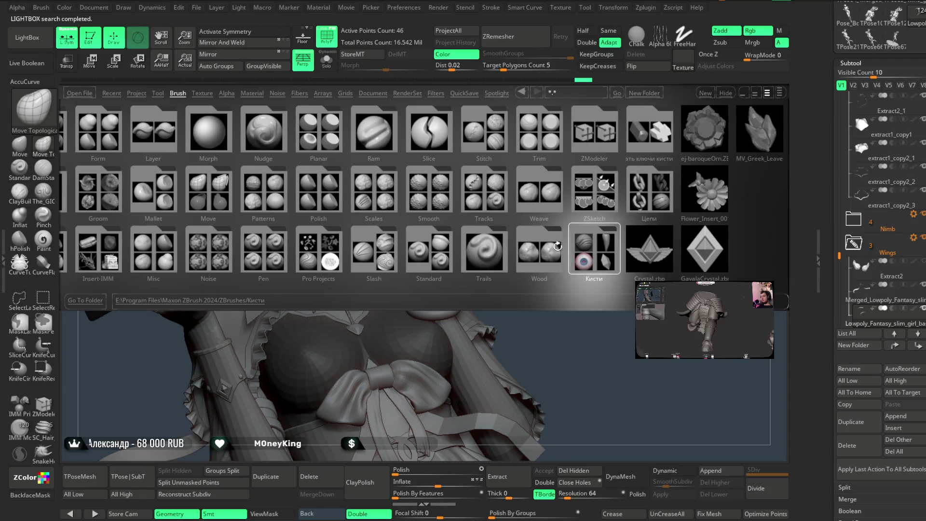
Open the Кисти folder in the LightBox brush library and load the leather straps brush
{"action": "double_click", "coordinate": [561, 254]}
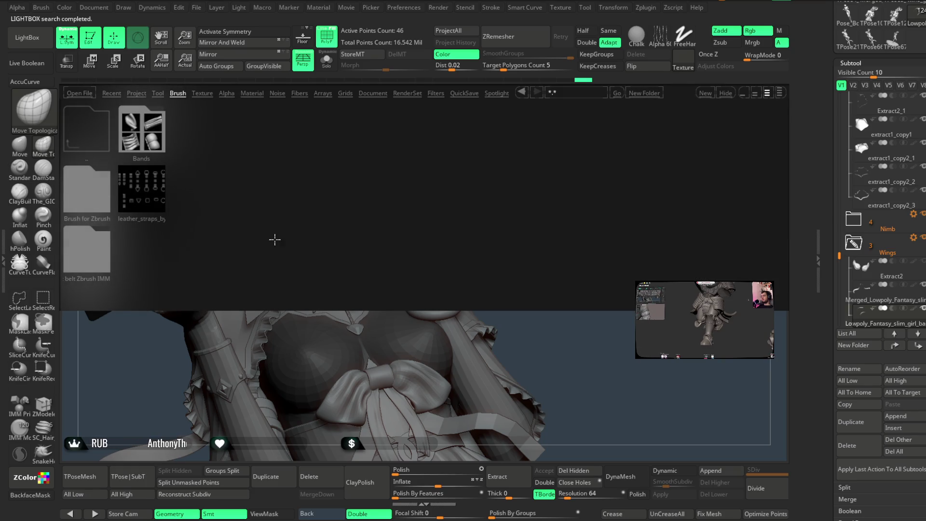
{"action": "double_click", "coordinate": [147, 192]}
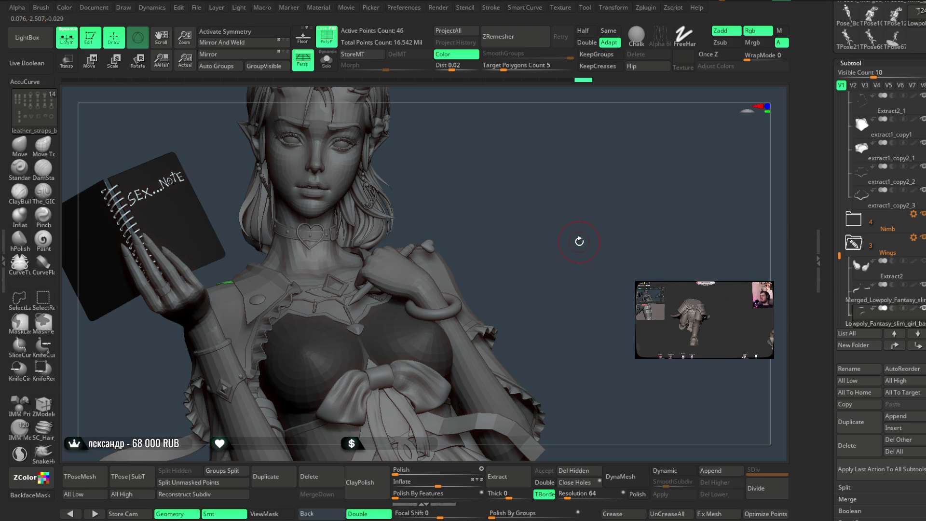
Pick strap_008 in the Insert MultiMesh picker as the strap piece
{"action": "key", "text": "space"}
{"action": "key", "text": "m"}
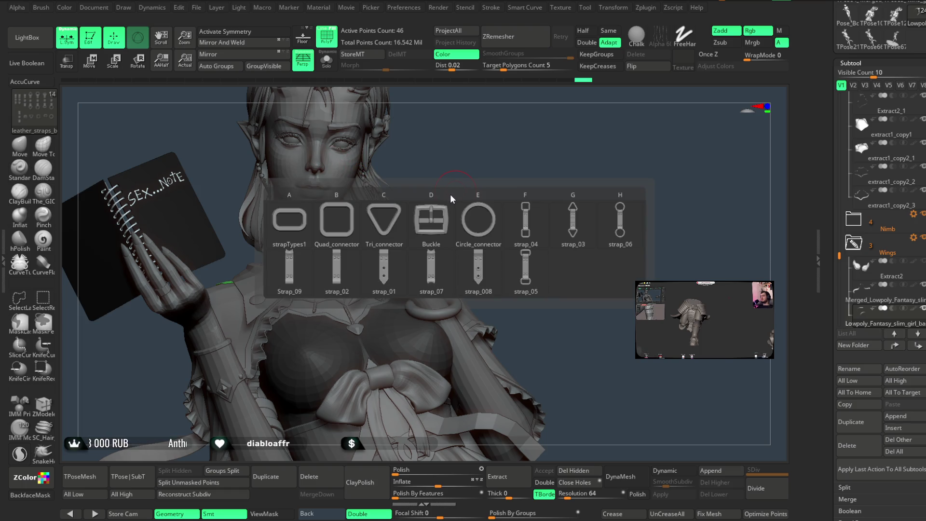
{"action": "mouse_move", "coordinate": [450, 208]}
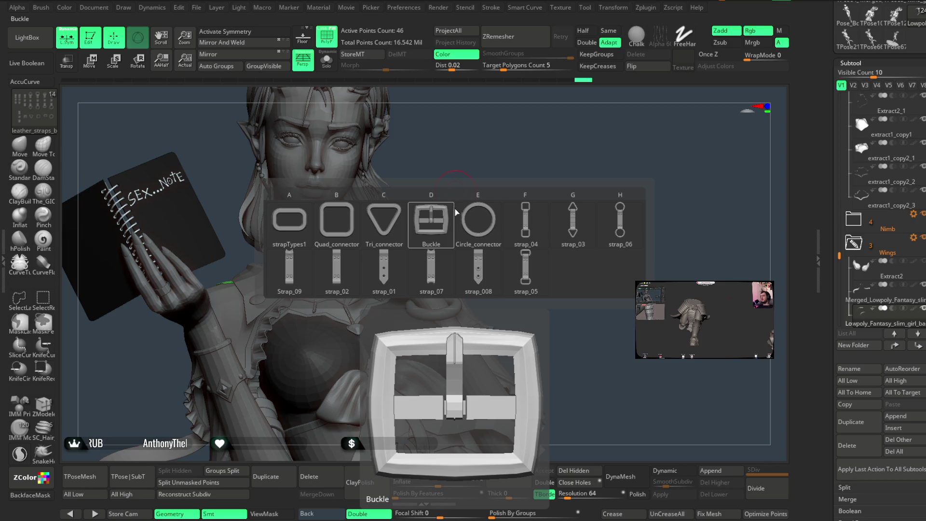
{"action": "left_click", "coordinate": [481, 271]}
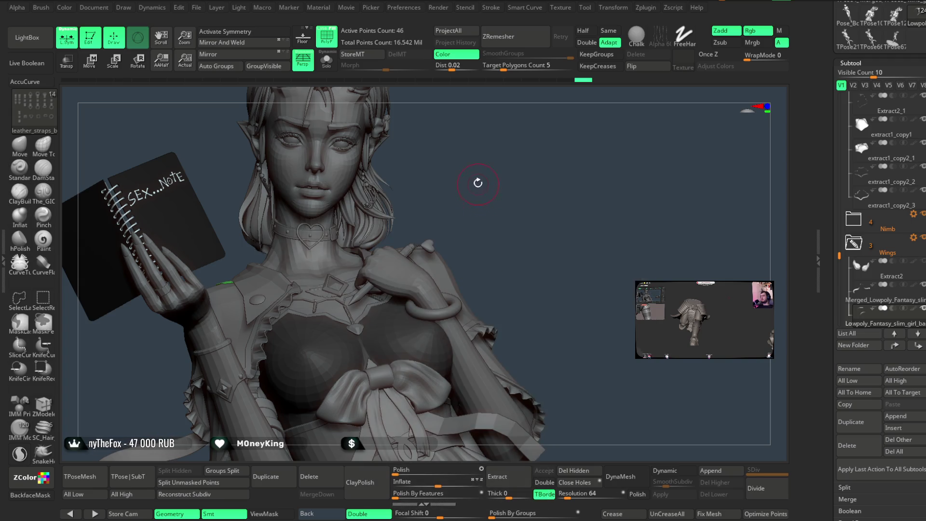
{"action": "right_click_drag", "start_coordinate": [477, 181], "coordinate": [485, 150]}
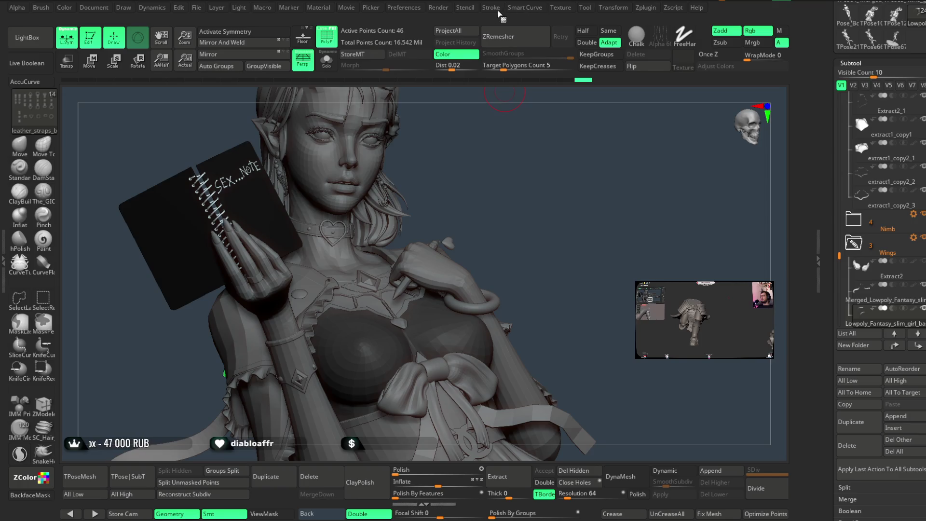
Turn off curve Snap and set the brush stroke type to DragRect
{"action": "left_click", "coordinate": [492, 8]}
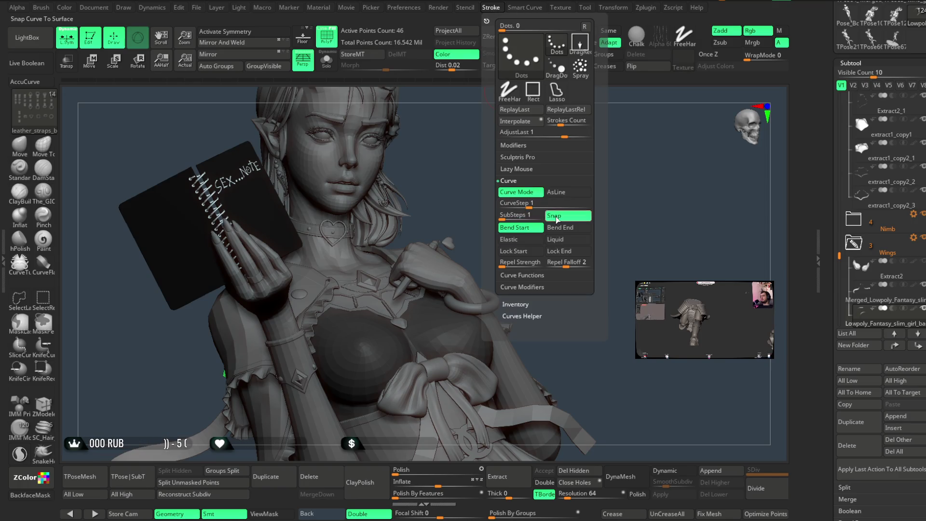
{"action": "left_click", "coordinate": [568, 215]}
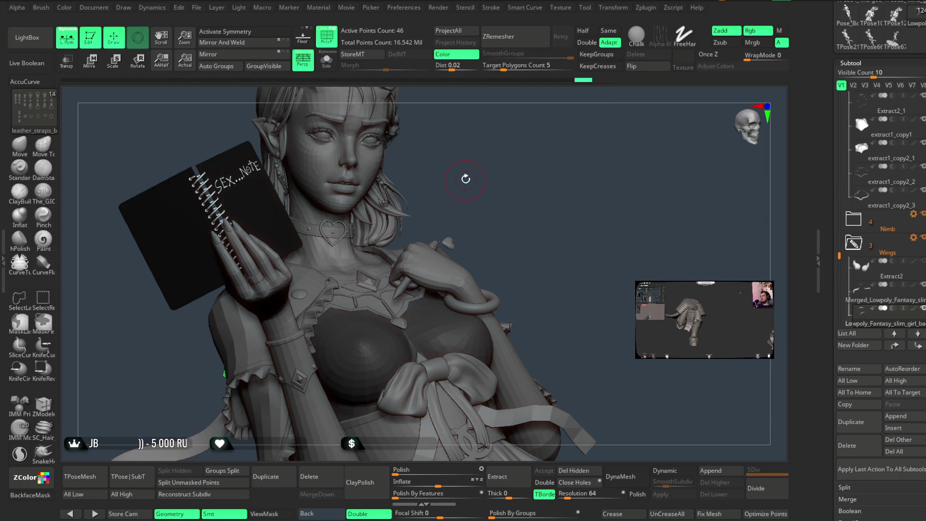
{"action": "right_click_drag", "start_coordinate": [465, 176], "coordinate": [473, 165]}
{"action": "key", "text": "space"}
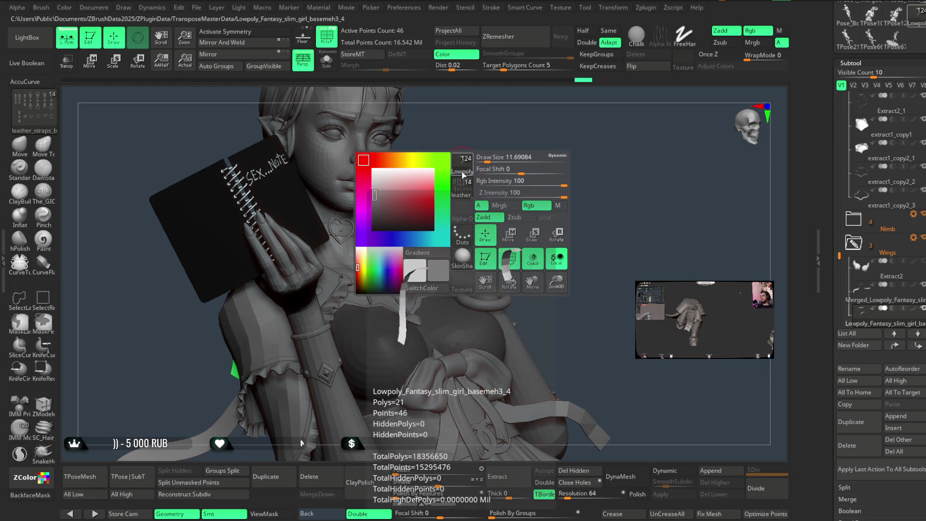
{"action": "left_click", "coordinate": [502, 244]}
{"action": "left_click", "coordinate": [528, 250]}
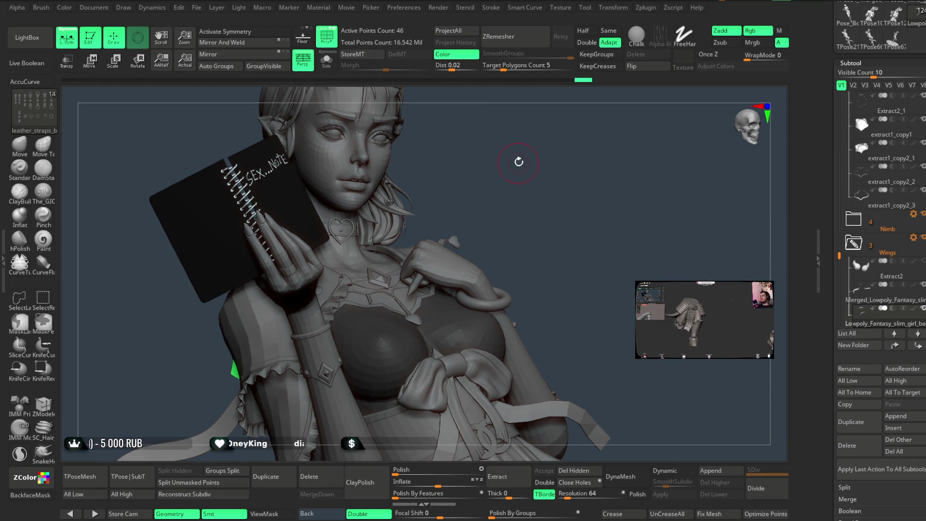
Enable Curve Mode and draw a guide curve across the girl's shoulder
{"action": "right_click_drag", "start_coordinate": [519, 159], "coordinate": [550, 160]}
{"action": "left_click", "coordinate": [491, 7]}
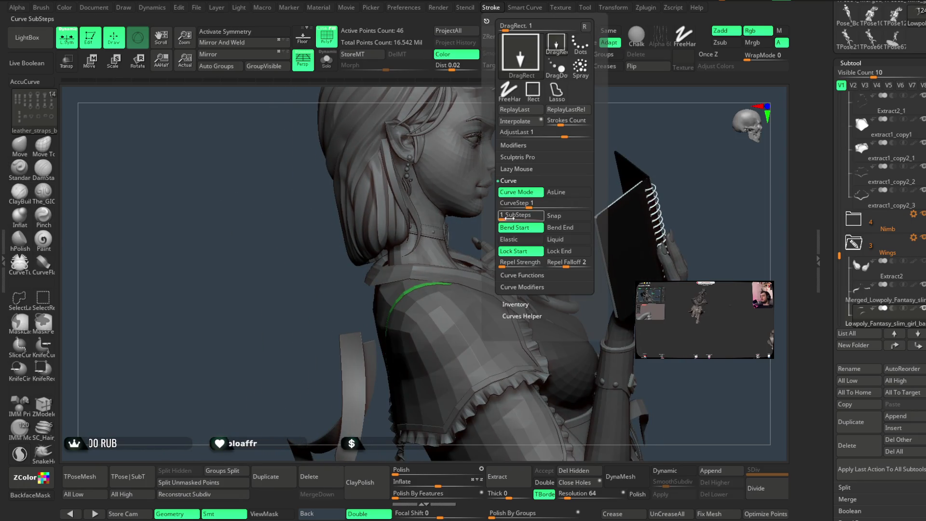
{"action": "left_click", "coordinate": [519, 195]}
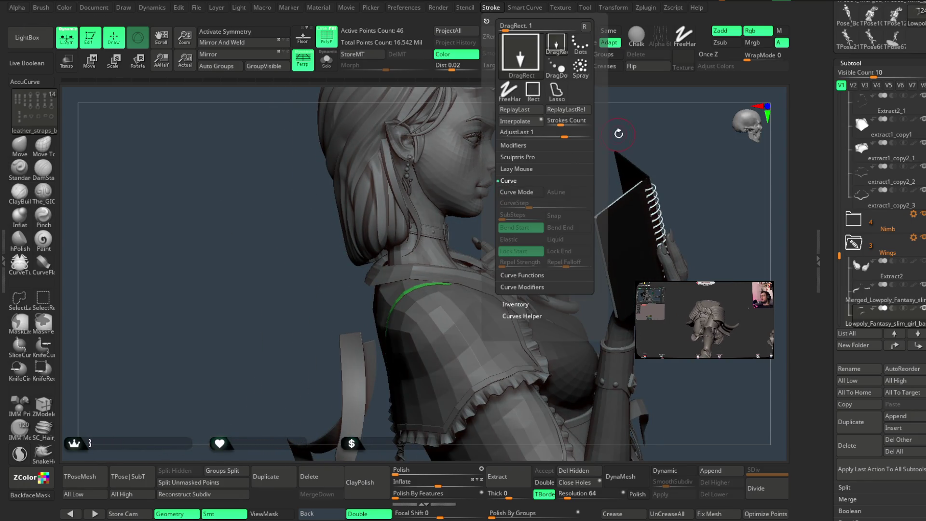
{"action": "mouse_move", "coordinate": [555, 203]}
{"action": "right_mouse_down"}
{"action": "mouse_move", "coordinate": [563, 148]}
{"action": "mouse_move", "coordinate": [600, 155]}
{"action": "mouse_move", "coordinate": [413, 253]}
{"action": "right_mouse_up"}
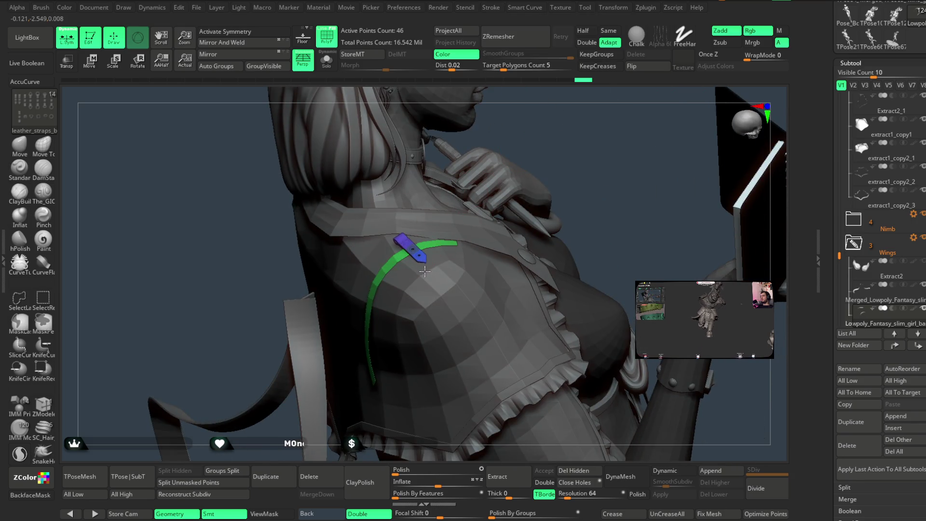
Generate the strap segment along the shoulder curve and check it from back and front
{"action": "left_click", "coordinate": [421, 265]}
{"action": "mouse_move", "coordinate": [548, 120]}
{"action": "right_mouse_down"}
{"action": "mouse_move", "coordinate": [531, 128]}
{"action": "mouse_move", "coordinate": [523, 157]}
{"action": "mouse_move", "coordinate": [496, 162]}
{"action": "mouse_move", "coordinate": [486, 175]}
{"action": "mouse_move", "coordinate": [432, 172]}
{"action": "mouse_move", "coordinate": [423, 206]}
{"action": "mouse_move", "coordinate": [414, 182]}
{"action": "mouse_move", "coordinate": [416, 195]}
{"action": "mouse_move", "coordinate": [421, 200]}
{"action": "mouse_move", "coordinate": [439, 183]}
{"action": "mouse_move", "coordinate": [591, 299]}
{"action": "right_mouse_up"}
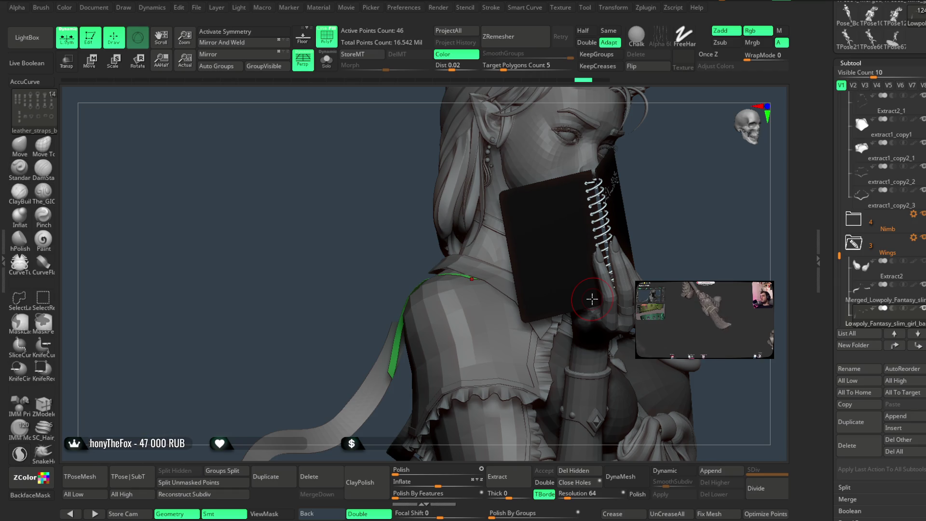
{"action": "left_click_drag", "start_coordinate": [664, 178], "coordinate": [666, 166]}
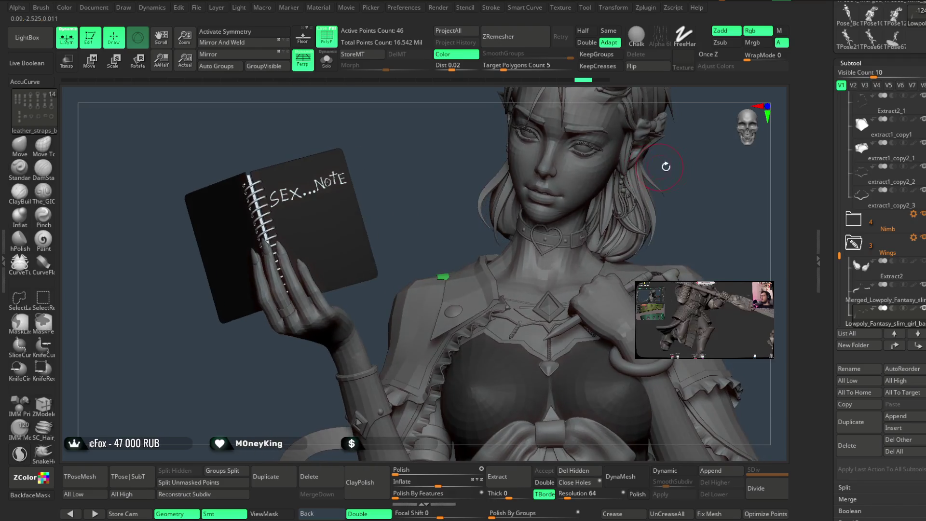
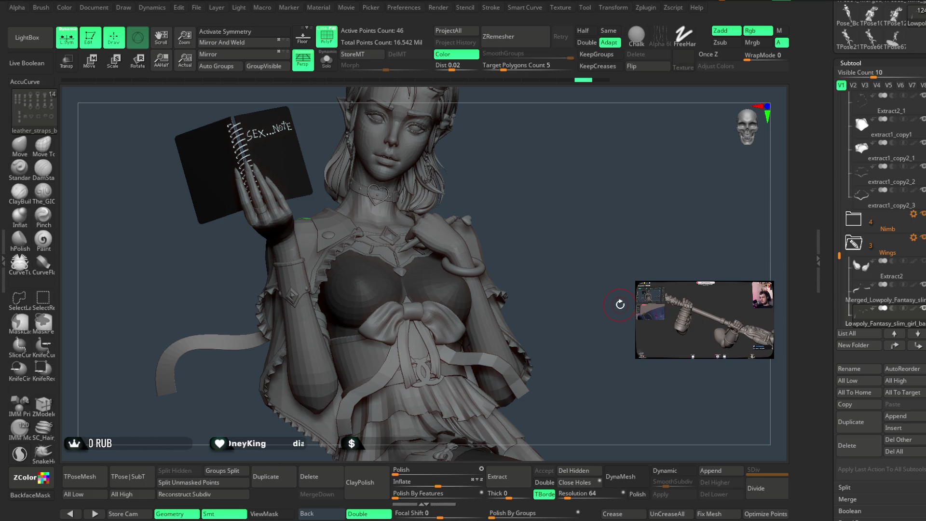
Solo the green strap subtool and hide two unwanted strap portions with SelectRect boxes
{"action": "mouse_move", "coordinate": [512, 209]}
{"action": "left_mouse_down"}
{"action": "mouse_move", "coordinate": [553, 207]}
{"action": "mouse_move", "coordinate": [558, 221]}
{"action": "mouse_move", "coordinate": [498, 216]}
{"action": "mouse_move", "coordinate": [519, 207]}
{"action": "mouse_move", "coordinate": [506, 203]}
{"action": "mouse_move", "coordinate": [512, 231]}
{"action": "mouse_move", "coordinate": [501, 220]}
{"action": "mouse_move", "coordinate": [513, 227]}
{"action": "mouse_move", "coordinate": [531, 215]}
{"action": "mouse_move", "coordinate": [528, 199]}
{"action": "mouse_move", "coordinate": [528, 209]}
{"action": "left_mouse_up"}
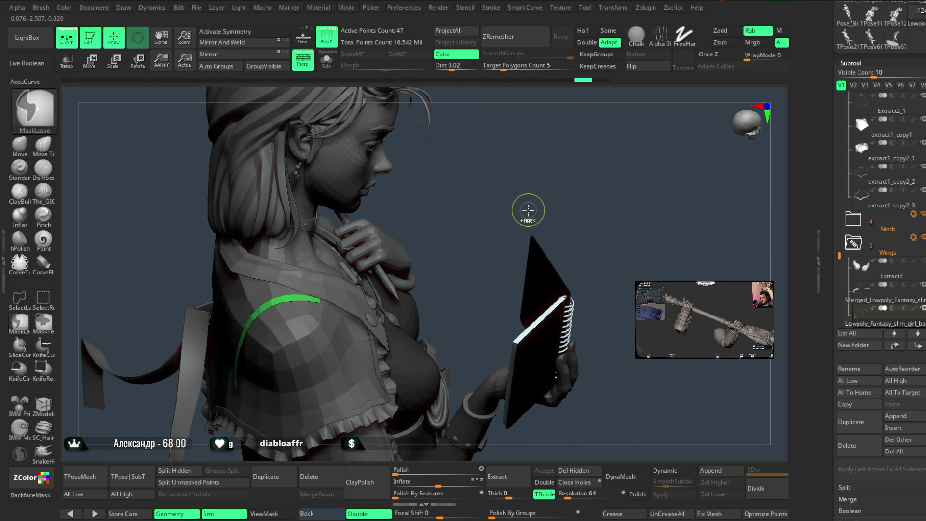
{"action": "left_click_drag", "start_coordinate": [529, 212], "coordinate": [524, 180]}
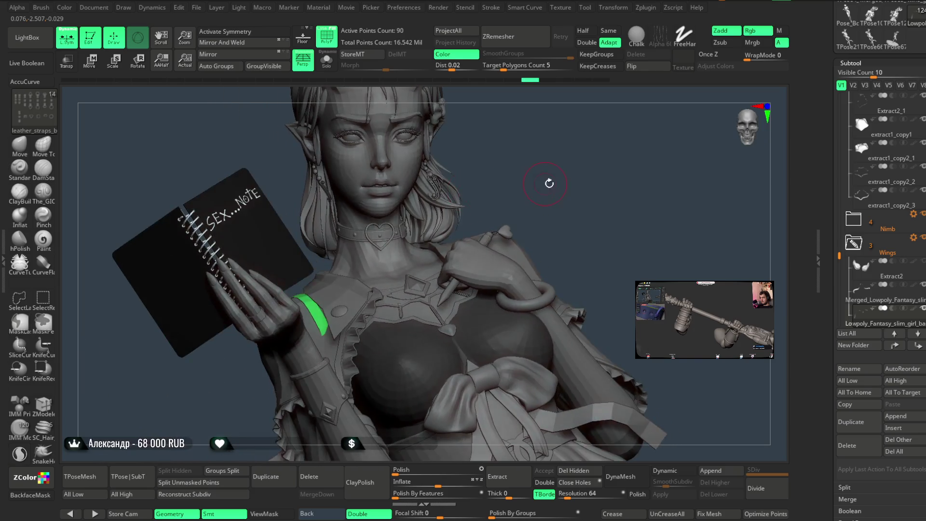
{"action": "left_click", "coordinate": [329, 68]}
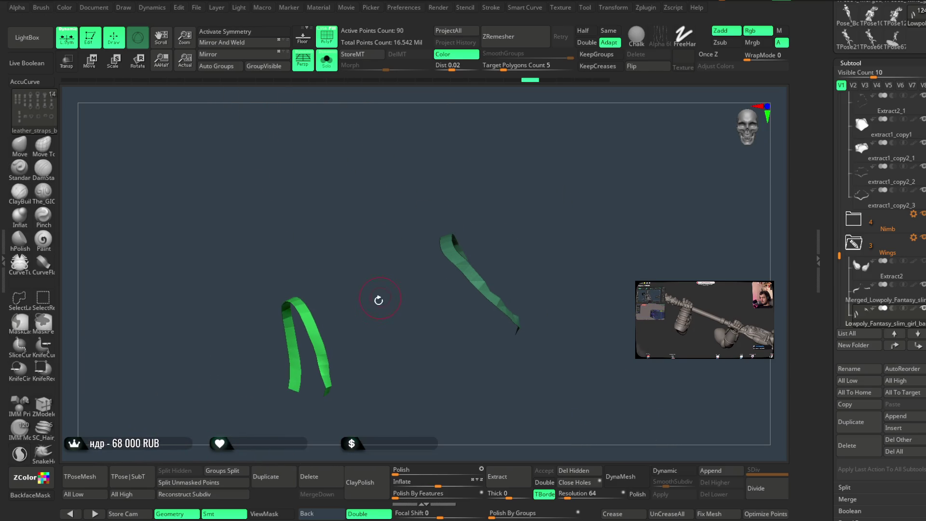
{"action": "left_click_drag", "start_coordinate": [313, 403], "coordinate": [313, 402], "text": "ctrl+alt+shift"}
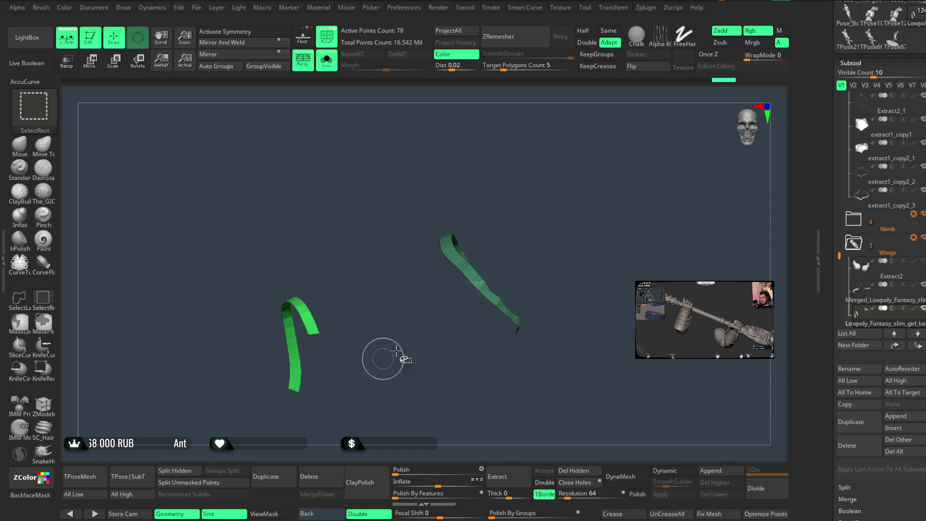
{"action": "left_click_drag", "start_coordinate": [481, 360], "coordinate": [481, 359], "text": "ctrl+alt+shift"}
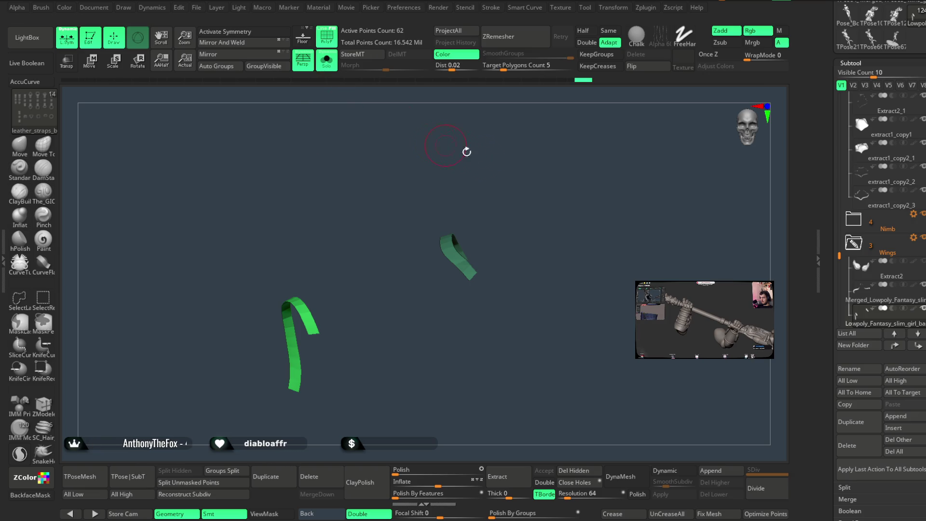
Turn Solo off to check the trimmed straps from the side, then isolate them again
{"action": "left_click", "coordinate": [326, 60]}
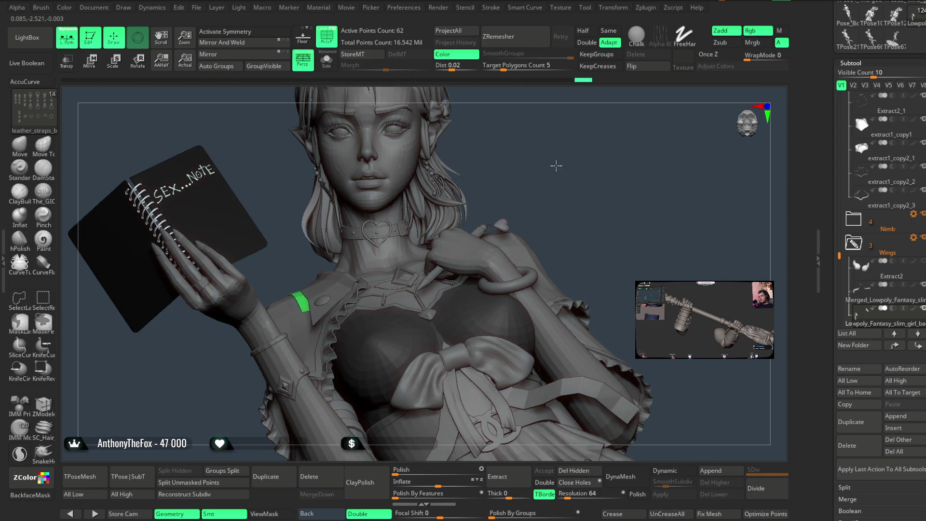
{"action": "mouse_move", "coordinate": [551, 162]}
{"action": "left_mouse_down"}
{"action": "mouse_move", "coordinate": [512, 168]}
{"action": "mouse_move", "coordinate": [501, 186]}
{"action": "mouse_move", "coordinate": [484, 179]}
{"action": "left_mouse_up"}
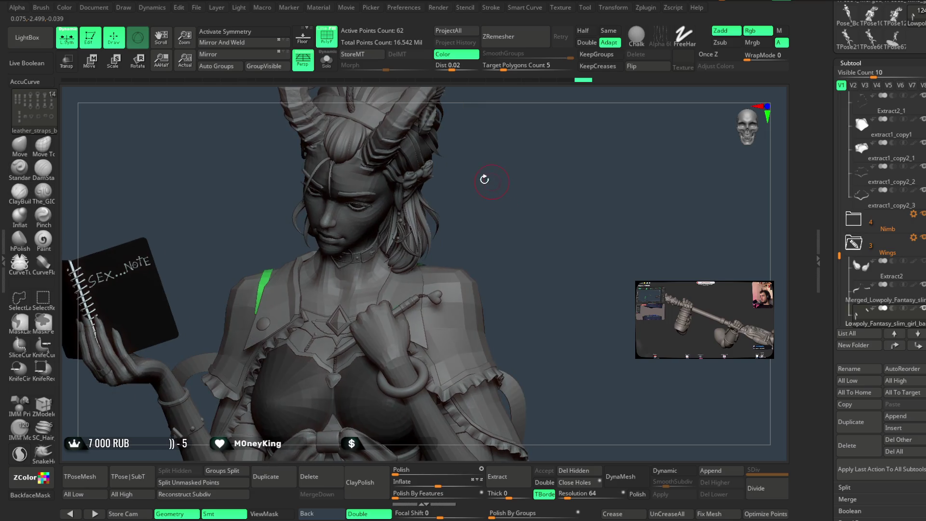
{"action": "left_click", "coordinate": [326, 69]}
{"action": "left_click_drag", "start_coordinate": [452, 221], "coordinate": [461, 344], "text": "ctrl"}
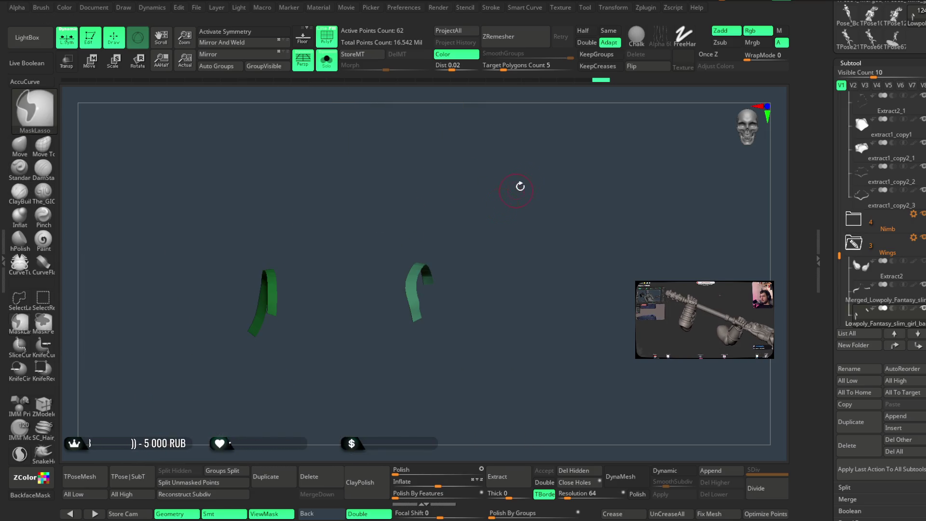
Move and rotate the green strap with the Transpose gizmo so it lies over the shoulder
{"action": "left_click", "coordinate": [96, 68]}
{"action": "left_click_drag", "start_coordinate": [341, 259], "coordinate": [512, 223]}
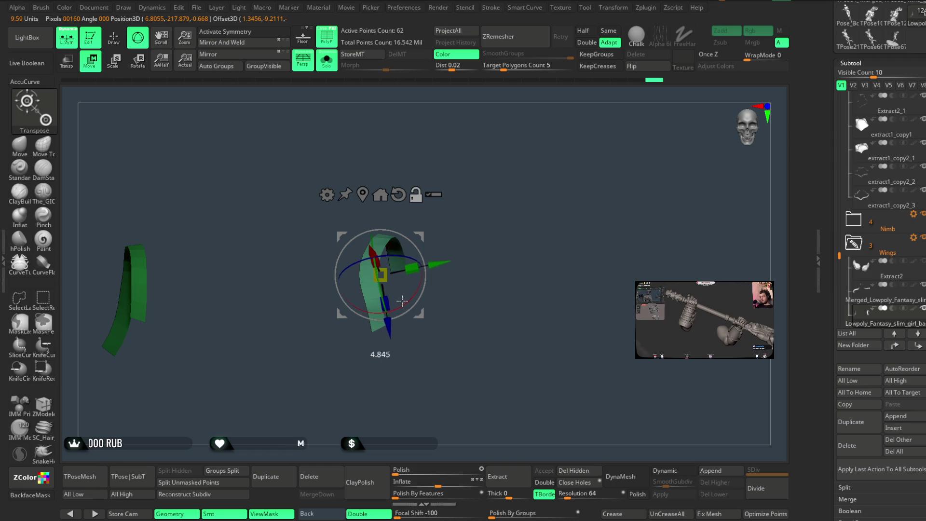
{"action": "left_click_drag", "start_coordinate": [428, 274], "coordinate": [421, 274]}
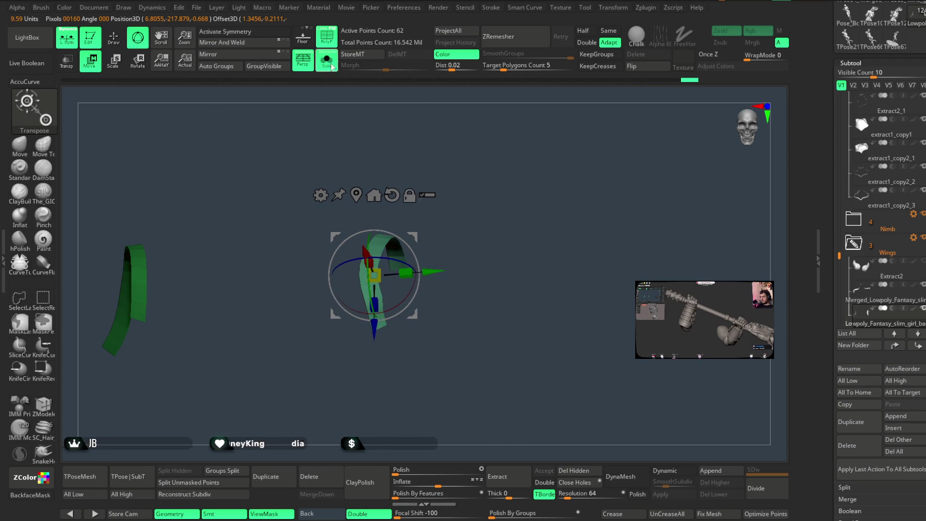
{"action": "left_click", "coordinate": [332, 66]}
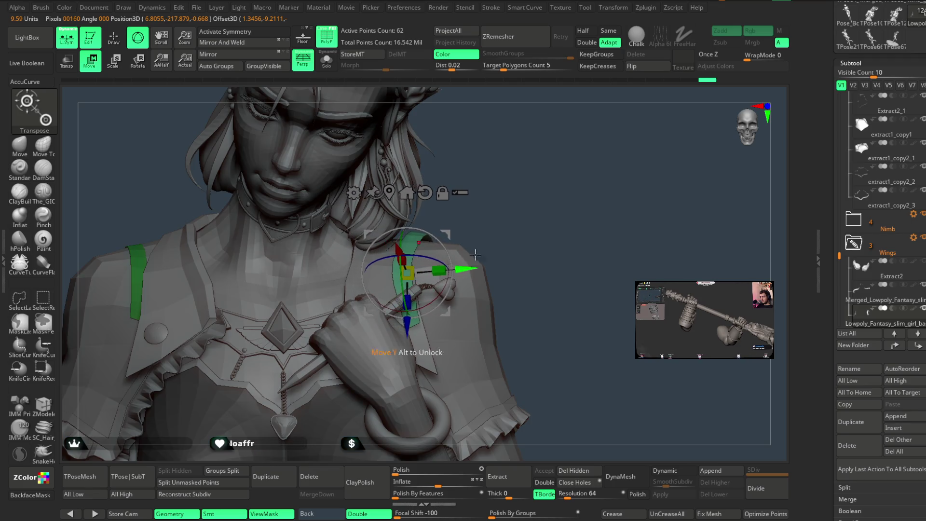
{"action": "left_click_drag", "start_coordinate": [487, 200], "coordinate": [448, 234]}
{"action": "mouse_move", "coordinate": [529, 182]}
{"action": "left_mouse_down"}
{"action": "mouse_move", "coordinate": [534, 195]}
{"action": "mouse_move", "coordinate": [479, 251]}
{"action": "left_mouse_up"}
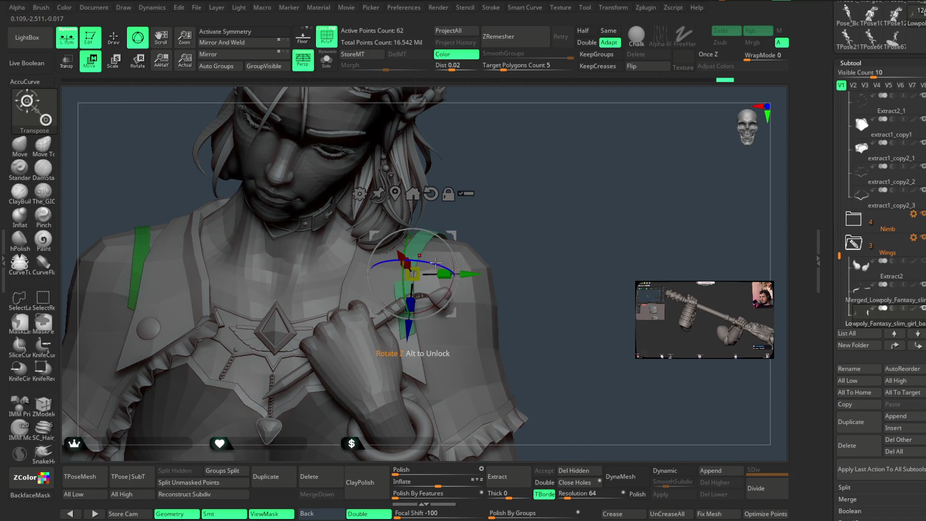
{"action": "mouse_move", "coordinate": [445, 289]}
{"action": "left_mouse_down"}
{"action": "mouse_move", "coordinate": [491, 219]}
{"action": "mouse_move", "coordinate": [486, 195]}
{"action": "left_mouse_up"}
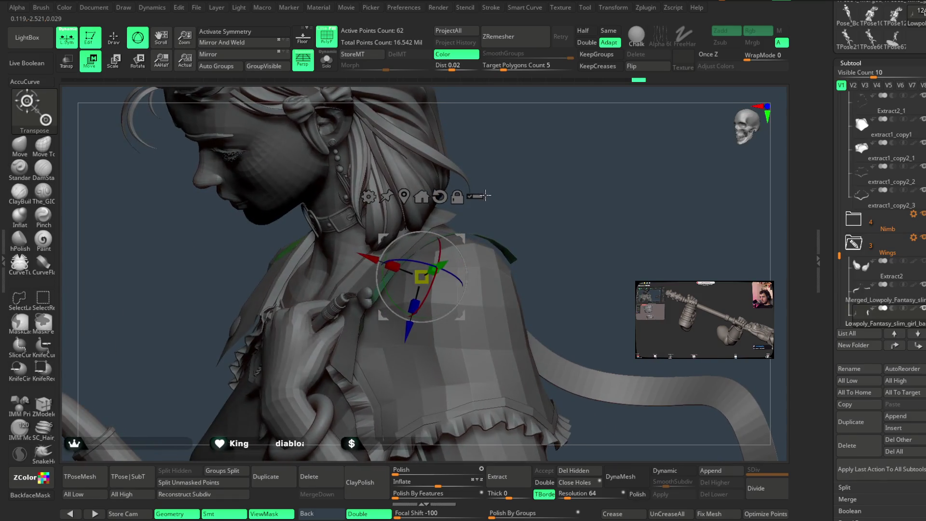
Return to the Move brush and orbit around the head and shoulder to check the strap
{"action": "key", "text": "q"}
{"action": "left_click_drag", "start_coordinate": [545, 195], "coordinate": [481, 217]}
{"action": "key", "text": "space"}
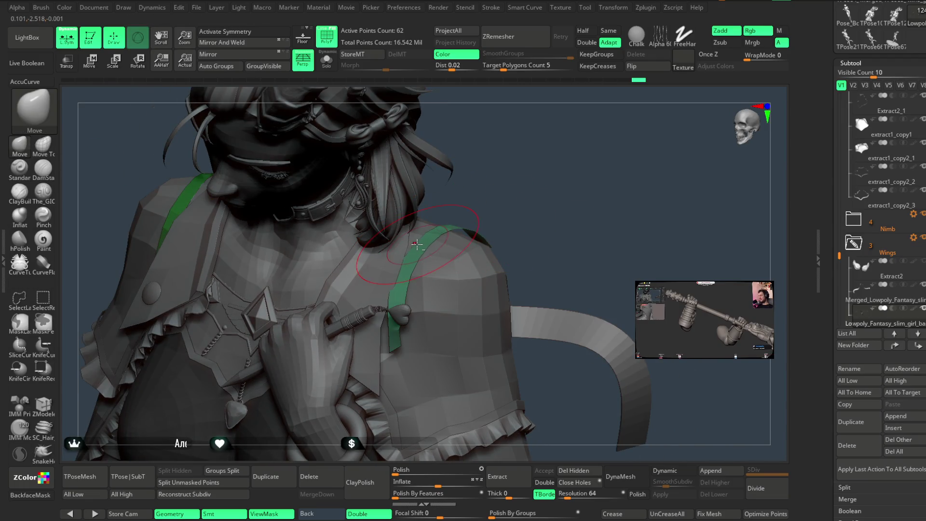
{"action": "left_click_drag", "start_coordinate": [517, 180], "coordinate": [408, 277]}
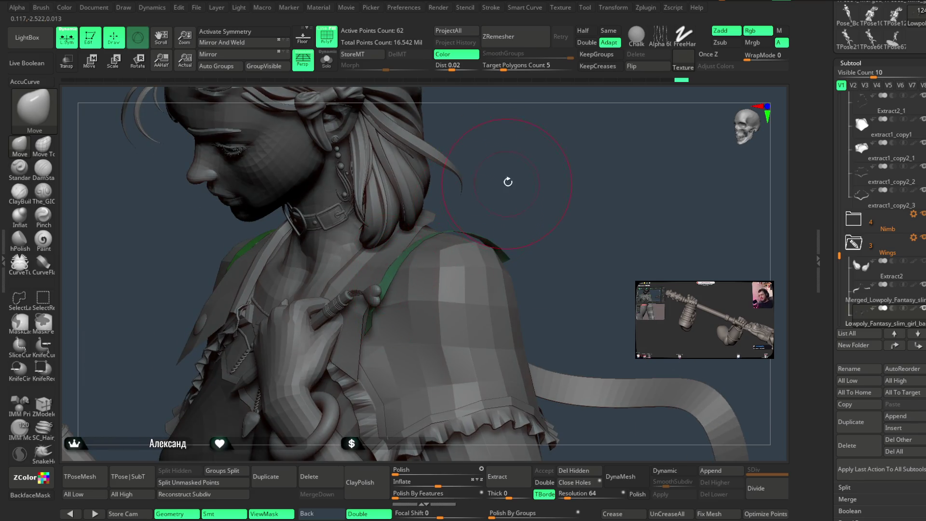
{"action": "left_click_drag", "start_coordinate": [508, 182], "coordinate": [372, 327]}
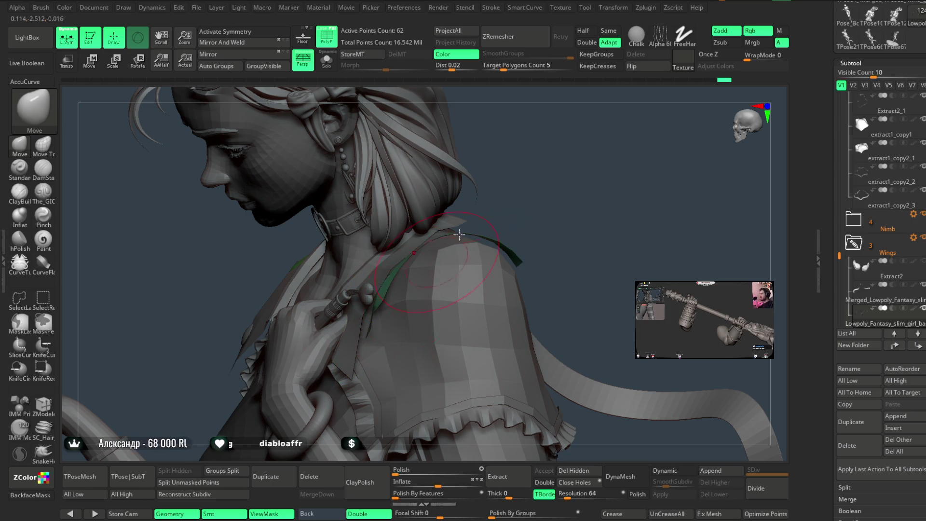
{"action": "left_click_drag", "start_coordinate": [492, 202], "coordinate": [501, 203]}
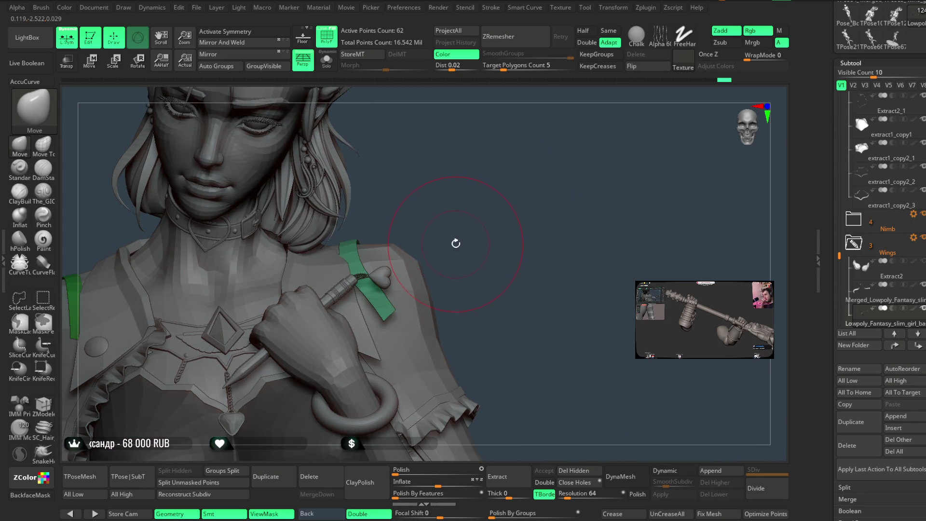
{"action": "key", "text": "space"}
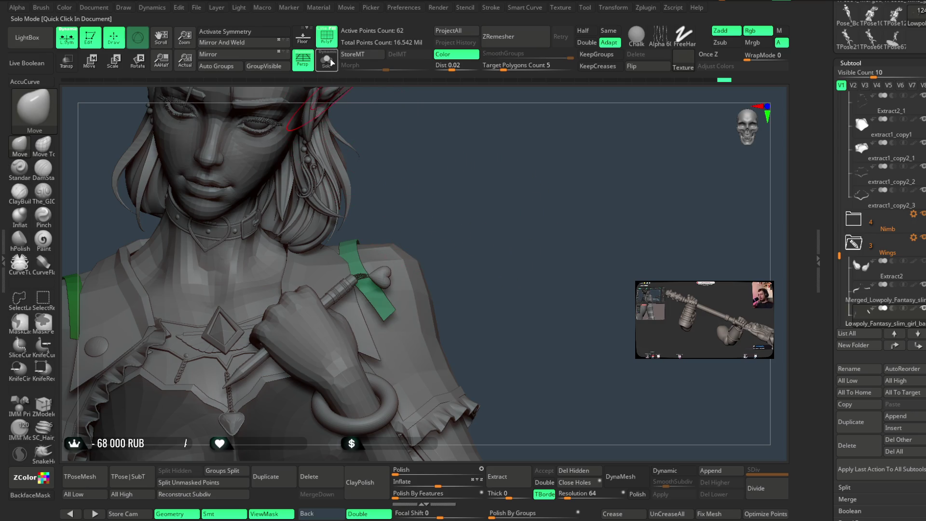
Solo the strap and hide its lower end with a SelectRect box
{"action": "left_click", "coordinate": [332, 62]}
{"action": "left_click_drag", "start_coordinate": [439, 313], "coordinate": [397, 346], "text": "ctrl+shift"}
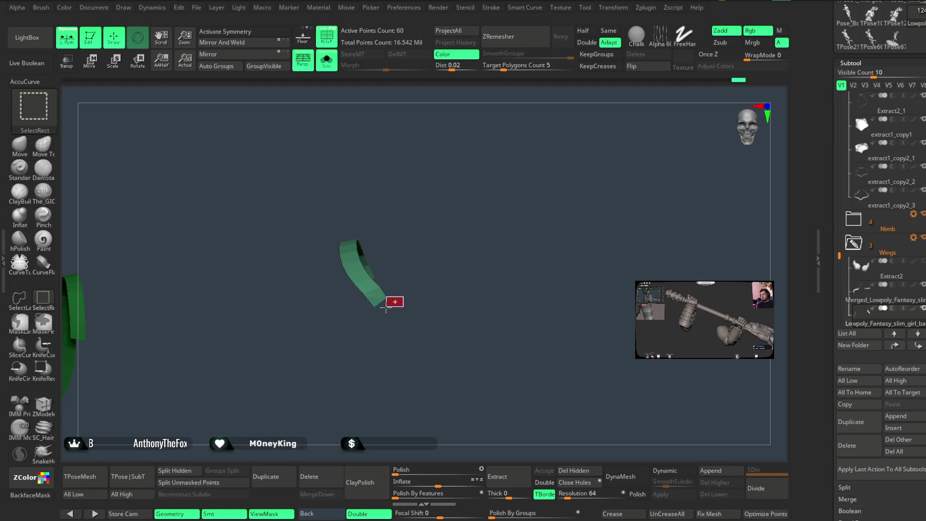
{"action": "left_click_drag", "start_coordinate": [404, 297], "coordinate": [372, 315], "text": "ctrl+alt+shift"}
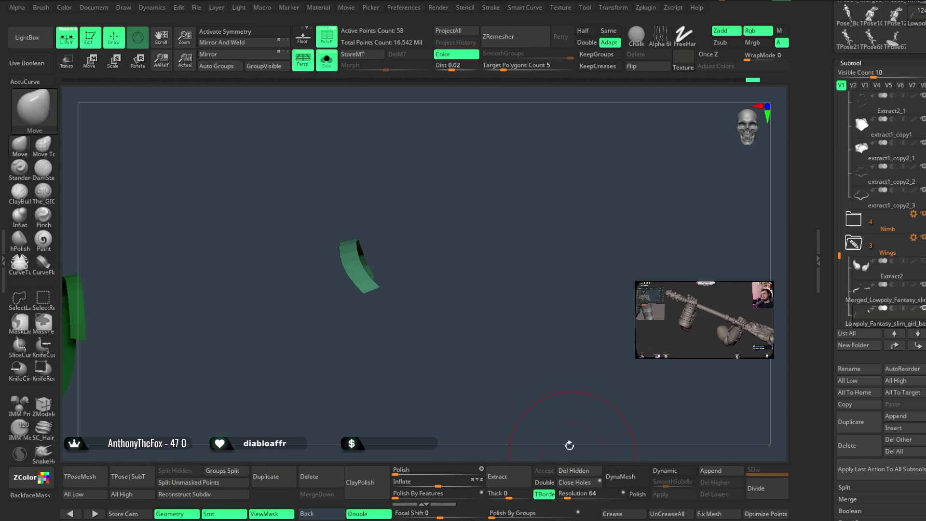
Show the full figure and orbit over the shoulder to inspect the trimmed strap
{"action": "left_click", "coordinate": [327, 60]}
{"action": "mouse_move", "coordinate": [474, 184]}
{"action": "left_mouse_down", "text": "alt"}
{"action": "mouse_move", "coordinate": [516, 160]}
{"action": "mouse_move", "coordinate": [535, 162]}
{"action": "left_mouse_up", "text": "alt"}
{"action": "mouse_move", "coordinate": [422, 286]}
{"action": "right_mouse_down"}
{"action": "mouse_move", "coordinate": [438, 174]}
{"action": "mouse_move", "coordinate": [448, 184]}
{"action": "right_mouse_up"}
{"action": "right_click_drag", "start_coordinate": [557, 117], "coordinate": [442, 222]}
{"action": "key", "text": "space"}
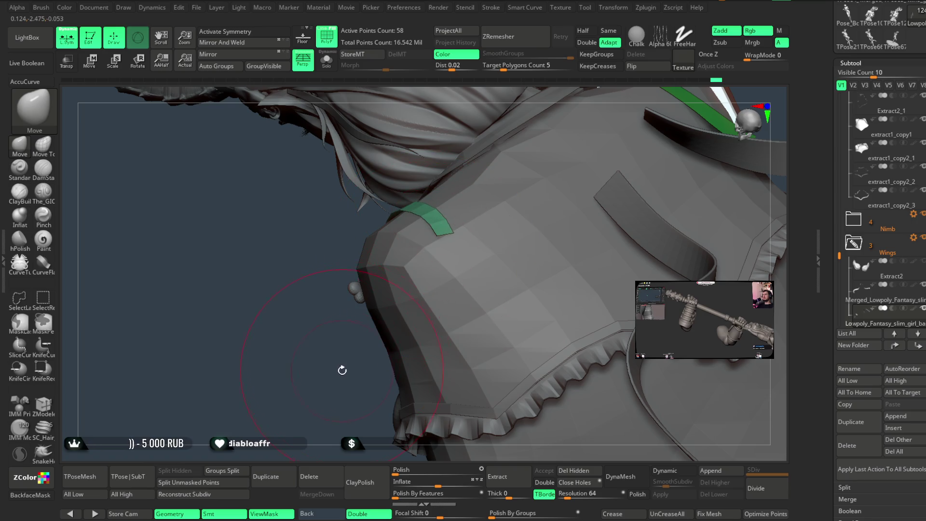
{"action": "right_click_drag", "start_coordinate": [341, 368], "coordinate": [412, 222]}
{"action": "mouse_move", "coordinate": [533, 146]}
{"action": "right_mouse_down"}
{"action": "mouse_move", "coordinate": [525, 118]}
{"action": "mouse_move", "coordinate": [525, 139]}
{"action": "mouse_move", "coordinate": [419, 198]}
{"action": "right_mouse_up"}
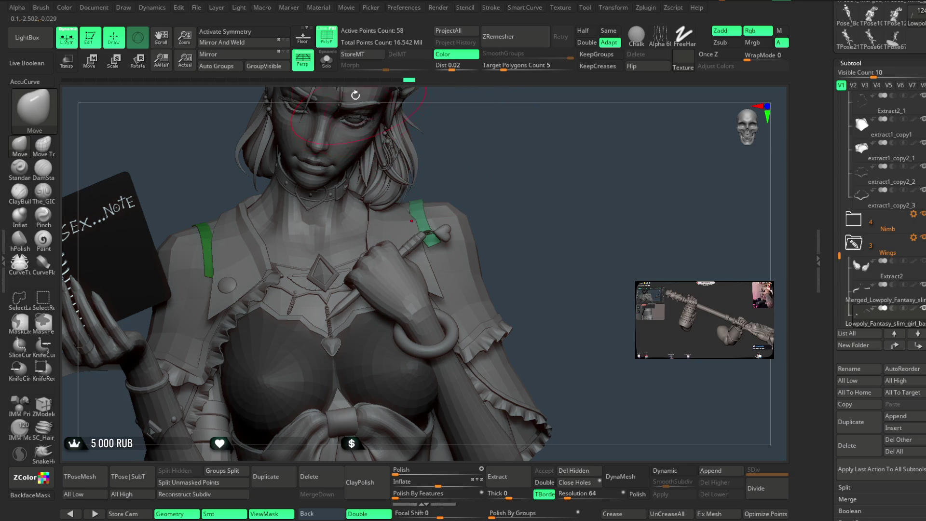
{"action": "left_click", "coordinate": [332, 60]}
Move the strap down-left, rotate it, and nudge its angle against the full figure
{"action": "left_click", "coordinate": [98, 60]}
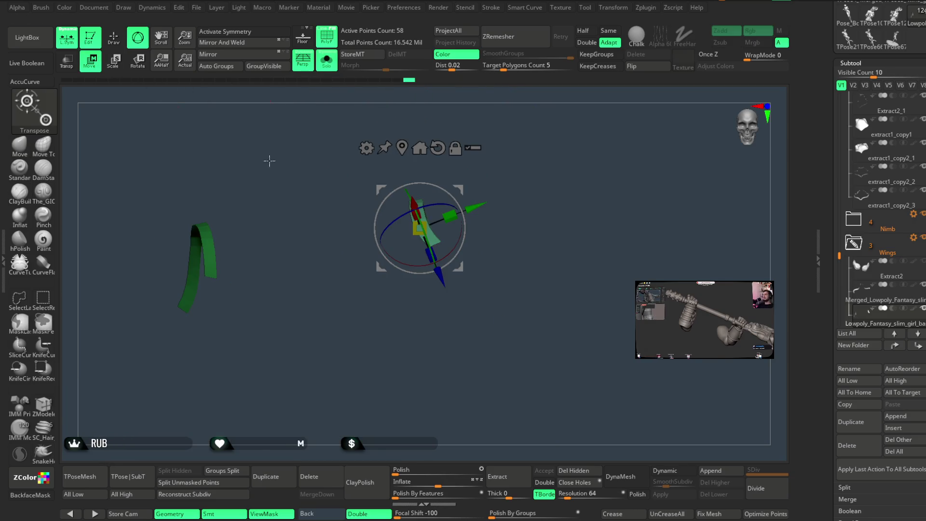
{"action": "left_click_drag", "start_coordinate": [431, 266], "coordinate": [429, 292]}
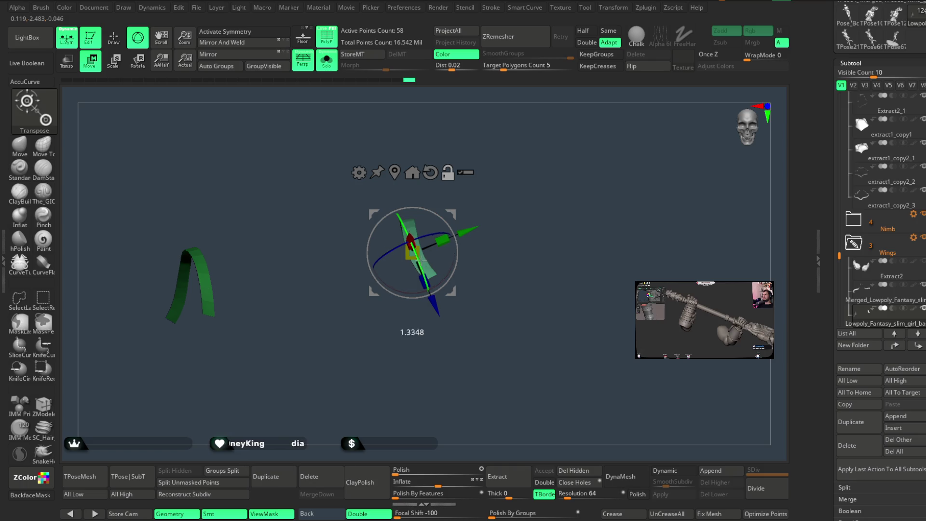
{"action": "mouse_move", "coordinate": [517, 130]}
{"action": "left_mouse_down"}
{"action": "mouse_move", "coordinate": [458, 246]}
{"action": "mouse_move", "coordinate": [423, 255]}
{"action": "left_mouse_up"}
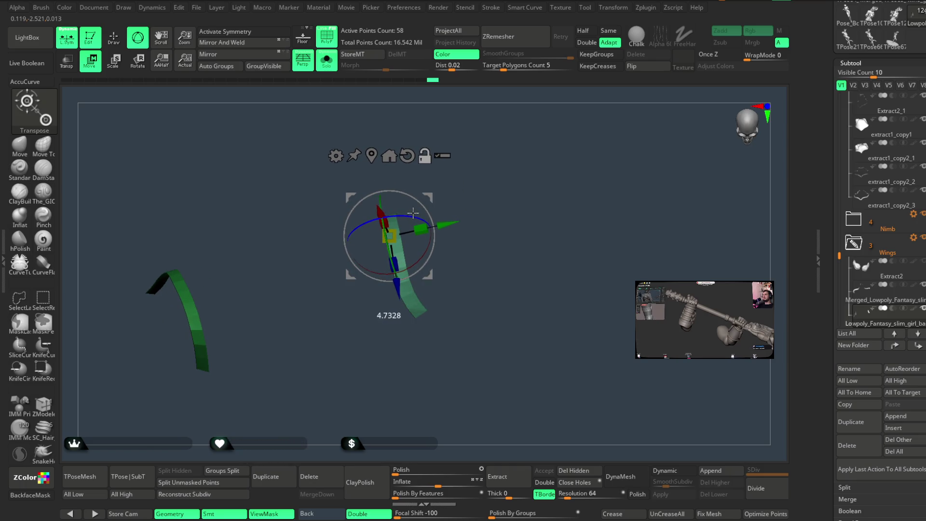
{"action": "left_click_drag", "start_coordinate": [470, 191], "coordinate": [464, 153]}
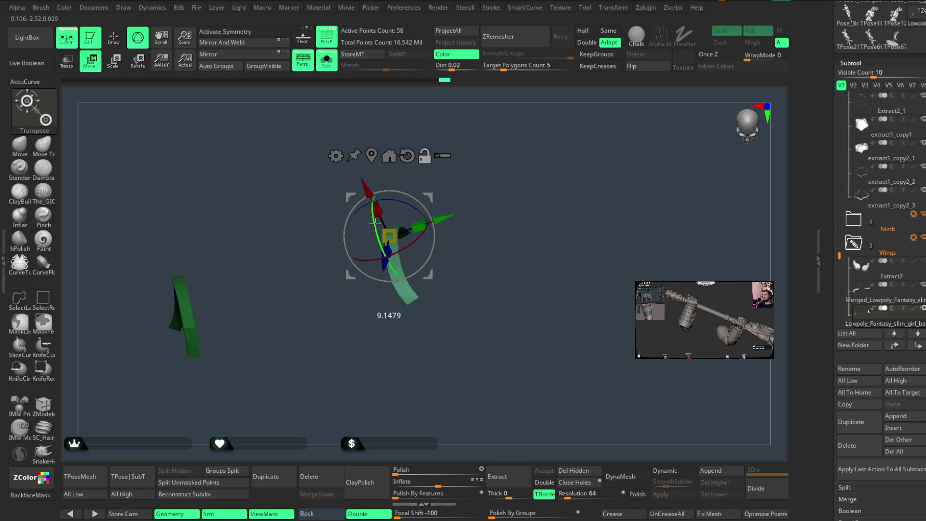
{"action": "key", "text": "shift+ctrl+s"}
{"action": "left_click_drag", "start_coordinate": [409, 207], "coordinate": [414, 210]}
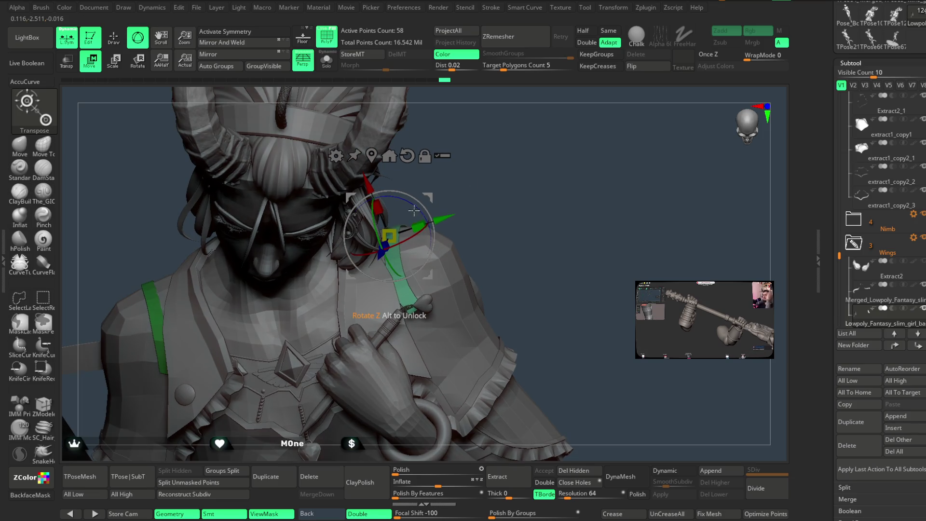
{"action": "mouse_move", "coordinate": [489, 180]}
{"action": "left_mouse_down"}
{"action": "mouse_move", "coordinate": [487, 128]}
{"action": "mouse_move", "coordinate": [480, 141]}
{"action": "mouse_move", "coordinate": [210, 128]}
{"action": "left_mouse_up"}
{"action": "key", "text": "q"}
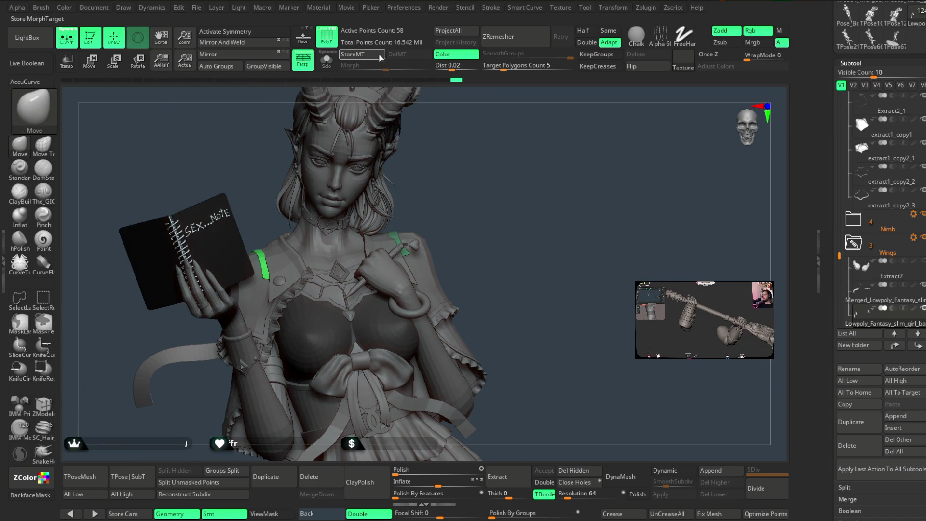
{"action": "mouse_move", "coordinate": [487, 160]}
{"action": "left_mouse_down"}
{"action": "mouse_move", "coordinate": [467, 151]}
{"action": "mouse_move", "coordinate": [473, 227]}
{"action": "mouse_move", "coordinate": [410, 242]}
{"action": "left_mouse_up"}
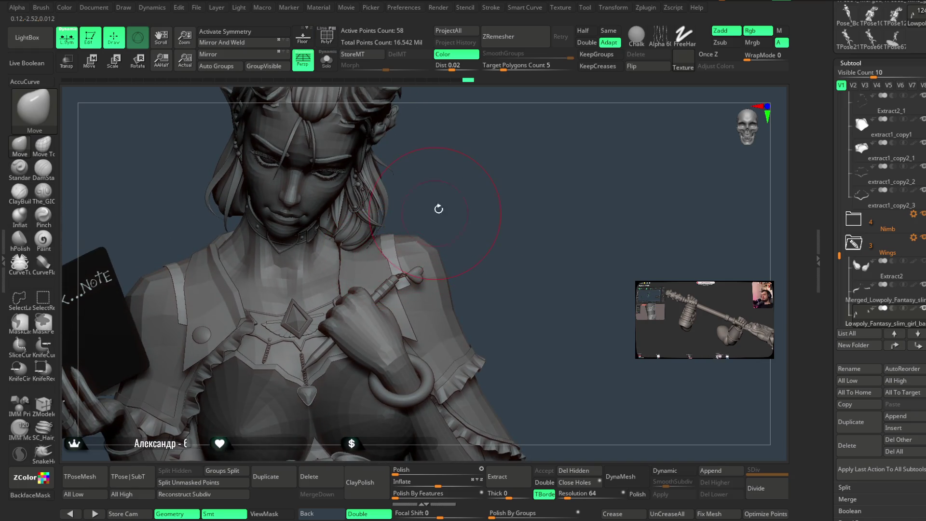
{"action": "left_click_drag", "start_coordinate": [439, 208], "coordinate": [397, 264]}
{"action": "mouse_move", "coordinate": [446, 214]}
{"action": "left_mouse_down"}
{"action": "mouse_move", "coordinate": [379, 221]}
{"action": "mouse_move", "coordinate": [379, 236]}
{"action": "left_mouse_up"}
{"action": "mouse_move", "coordinate": [617, 146]}
{"action": "left_mouse_down"}
{"action": "mouse_move", "coordinate": [547, 159]}
{"action": "mouse_move", "coordinate": [410, 226]}
{"action": "left_mouse_up"}
{"action": "mouse_move", "coordinate": [267, 302]}
{"action": "left_mouse_down"}
{"action": "mouse_move", "coordinate": [482, 165]}
{"action": "mouse_move", "coordinate": [436, 206]}
{"action": "mouse_move", "coordinate": [356, 235]}
{"action": "left_mouse_up"}
{"action": "key", "text": "space"}
{"action": "mouse_move", "coordinate": [425, 196]}
{"action": "left_mouse_down", "text": "alt"}
{"action": "mouse_move", "coordinate": [413, 166]}
{"action": "mouse_move", "coordinate": [410, 184]}
{"action": "mouse_move", "coordinate": [460, 193]}
{"action": "mouse_move", "coordinate": [465, 219]}
{"action": "mouse_move", "coordinate": [414, 297]}
{"action": "left_mouse_up", "text": "alt"}
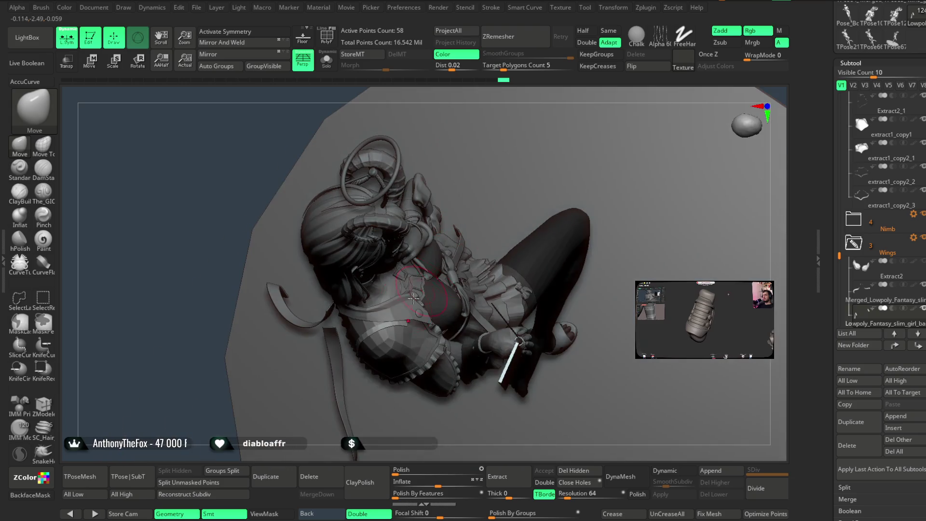
{"action": "left_click_drag", "start_coordinate": [383, 439], "coordinate": [369, 283]}
{"action": "mouse_move", "coordinate": [469, 95]}
{"action": "left_mouse_down"}
{"action": "mouse_move", "coordinate": [463, 89]}
{"action": "mouse_move", "coordinate": [471, 149]}
{"action": "mouse_move", "coordinate": [366, 381]}
{"action": "left_mouse_up"}
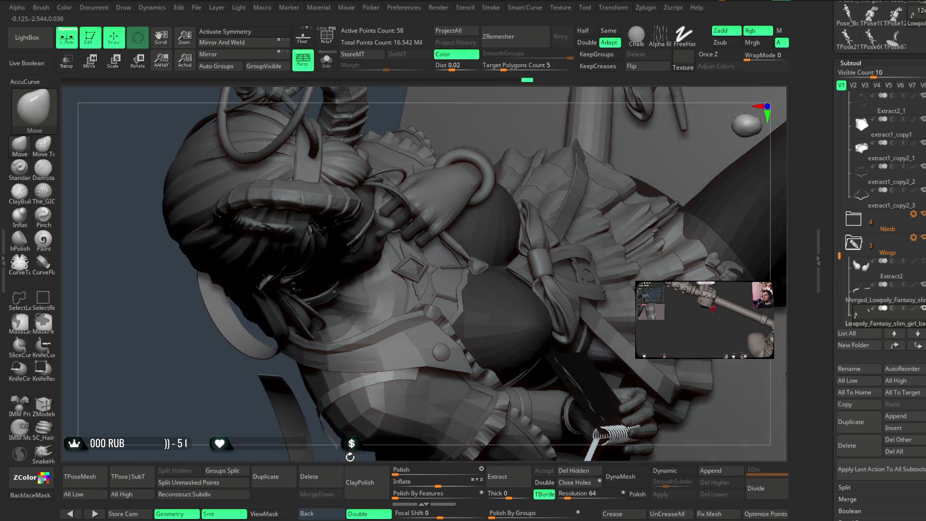
{"action": "left_click_drag", "start_coordinate": [347, 416], "coordinate": [335, 368]}
{"action": "mouse_move", "coordinate": [408, 329]}
{"action": "left_mouse_down"}
{"action": "mouse_move", "coordinate": [442, 239]}
{"action": "mouse_move", "coordinate": [383, 227]}
{"action": "mouse_move", "coordinate": [544, 234]}
{"action": "mouse_move", "coordinate": [499, 178]}
{"action": "mouse_move", "coordinate": [499, 211]}
{"action": "mouse_move", "coordinate": [519, 190]}
{"action": "mouse_move", "coordinate": [482, 253]}
{"action": "mouse_move", "coordinate": [517, 170]}
{"action": "mouse_move", "coordinate": [511, 188]}
{"action": "mouse_move", "coordinate": [502, 186]}
{"action": "mouse_move", "coordinate": [509, 192]}
{"action": "mouse_move", "coordinate": [499, 160]}
{"action": "mouse_move", "coordinate": [509, 201]}
{"action": "mouse_move", "coordinate": [505, 178]}
{"action": "mouse_move", "coordinate": [527, 180]}
{"action": "mouse_move", "coordinate": [383, 264]}
{"action": "mouse_move", "coordinate": [324, 368]}
{"action": "left_mouse_up"}
{"action": "key", "text": "space"}
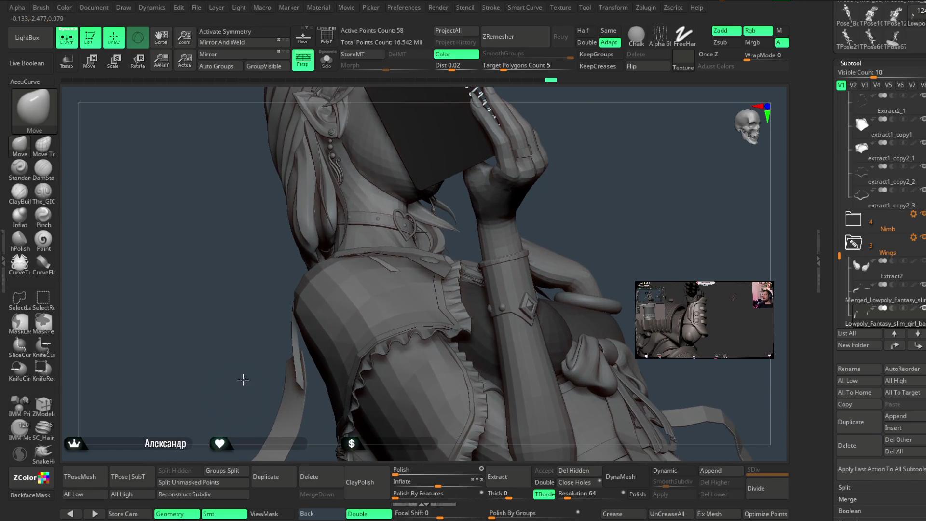
{"action": "left_click_drag", "start_coordinate": [244, 378], "coordinate": [310, 318]}
{"action": "key", "text": "space"}
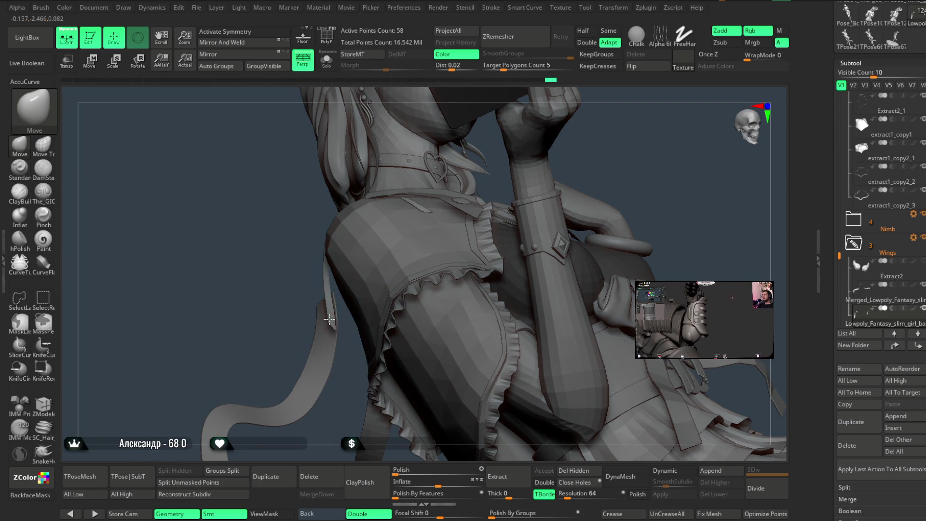
{"action": "left_click_drag", "start_coordinate": [256, 334], "coordinate": [321, 334]}
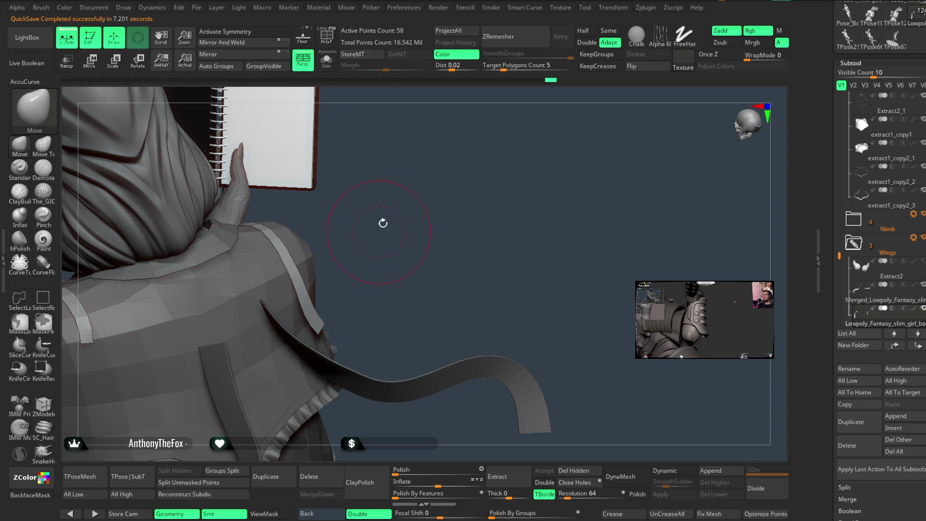
{"action": "left_click_drag", "start_coordinate": [383, 223], "coordinate": [366, 268]}
Select the Тело_Бюст1 subtool and smooth the bent wrist of the book-holding hand
{"action": "left_click", "coordinate": [375, 257], "text": "alt"}
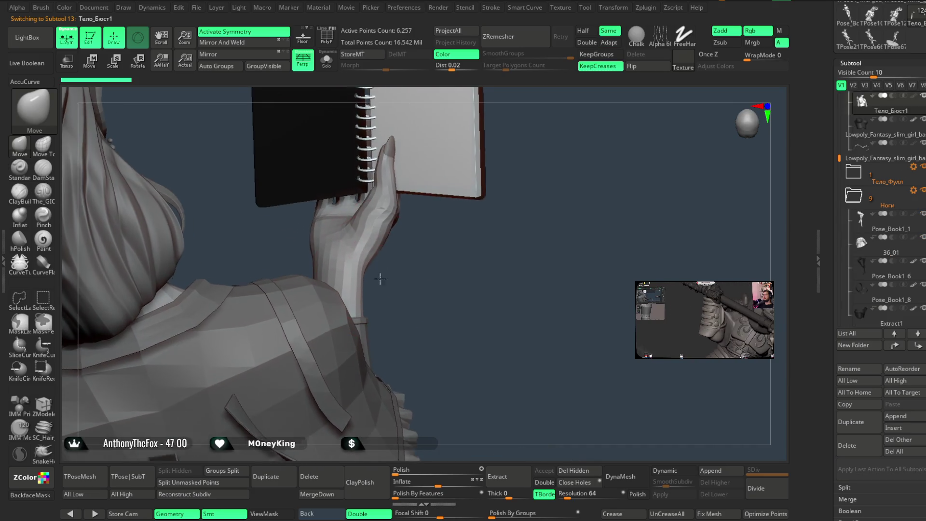
{"action": "key", "text": "space"}
{"action": "mouse_move", "coordinate": [381, 279]}
{"action": "left_mouse_down"}
{"action": "mouse_move", "coordinate": [382, 266]}
{"action": "mouse_move", "coordinate": [354, 300]}
{"action": "left_mouse_up"}
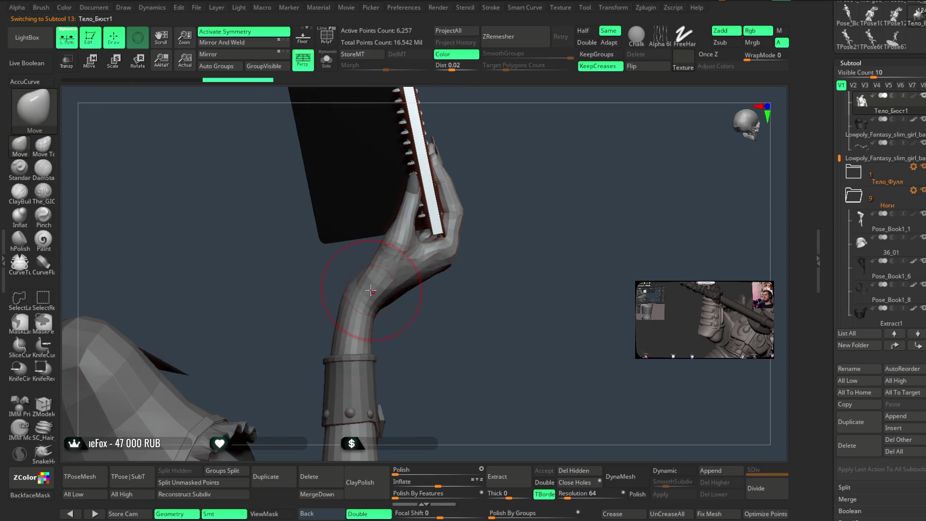
{"action": "key", "text": "space"}
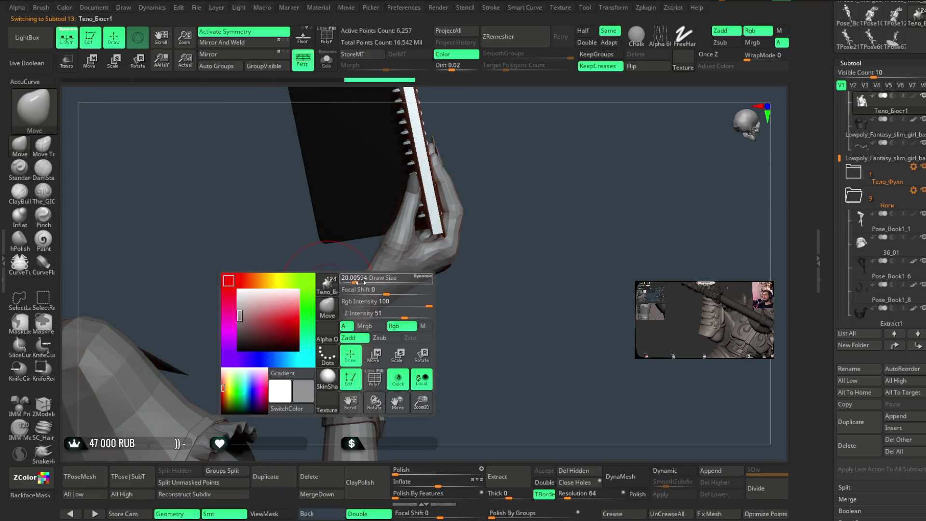
{"action": "left_click_drag", "start_coordinate": [355, 281], "coordinate": [353, 281]}
{"action": "key", "text": "shift"}
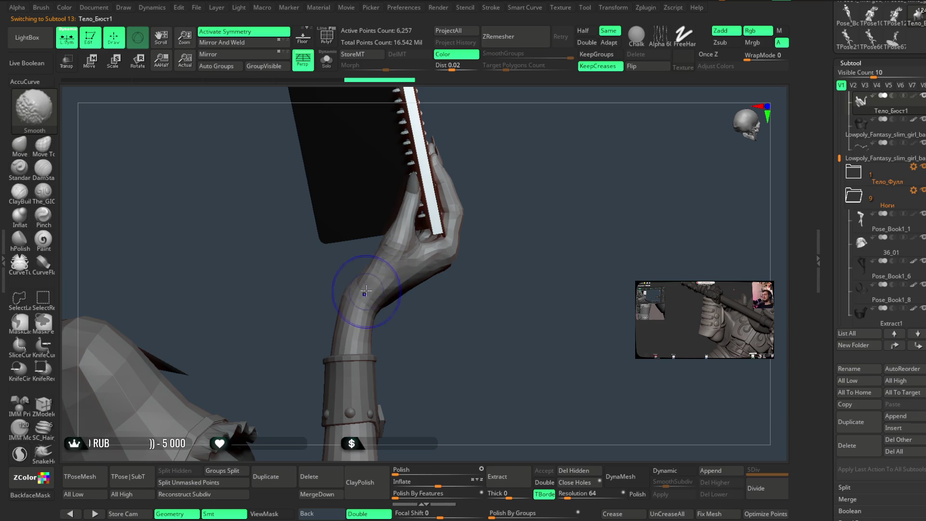
{"action": "mouse_move", "coordinate": [422, 314]}
{"action": "left_mouse_down"}
{"action": "mouse_move", "coordinate": [500, 170]}
{"action": "mouse_move", "coordinate": [423, 211]}
{"action": "left_mouse_up"}
{"action": "left_click_drag", "start_coordinate": [492, 174], "coordinate": [373, 283]}
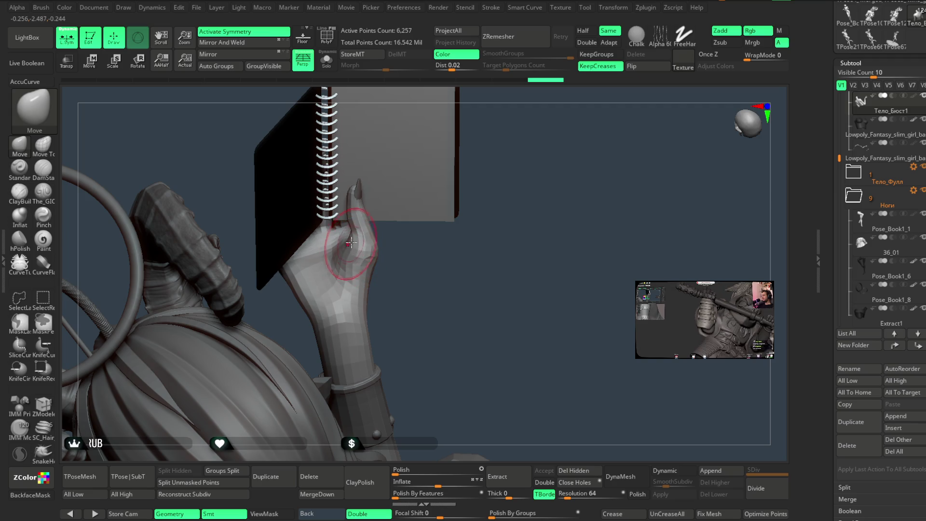
{"action": "key", "text": "shift"}
{"action": "mouse_move", "coordinate": [393, 275]}
{"action": "left_mouse_down"}
{"action": "mouse_move", "coordinate": [353, 278]}
{"action": "mouse_move", "coordinate": [430, 248]}
{"action": "mouse_move", "coordinate": [457, 305]}
{"action": "mouse_move", "coordinate": [430, 291]}
{"action": "left_mouse_up"}
Reduce the brush Draw Size and refine the fingers gripping the notebook
{"action": "key", "text": "space"}
{"action": "left_click_drag", "start_coordinate": [425, 251], "coordinate": [421, 251]}
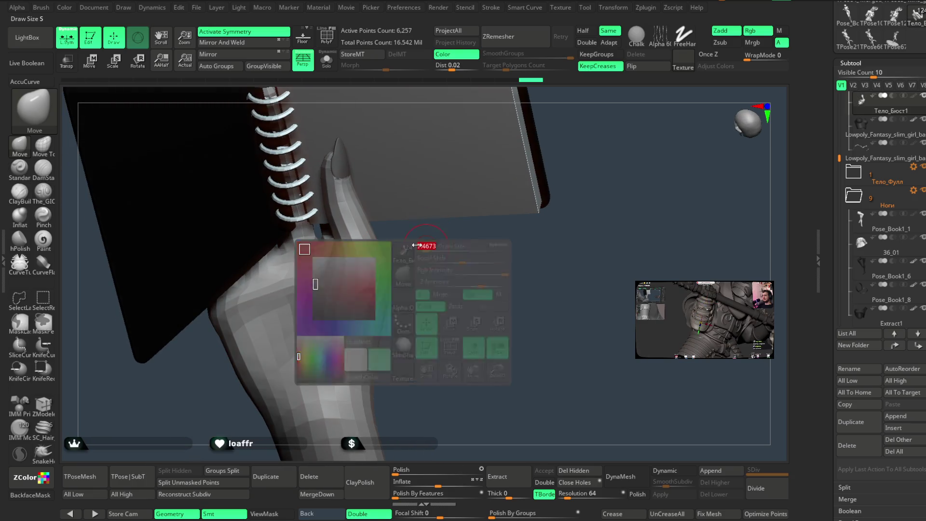
{"action": "mouse_move", "coordinate": [406, 230]}
{"action": "left_mouse_down"}
{"action": "mouse_move", "coordinate": [345, 236]}
{"action": "mouse_move", "coordinate": [349, 265]}
{"action": "mouse_move", "coordinate": [371, 229]}
{"action": "mouse_move", "coordinate": [384, 234]}
{"action": "mouse_move", "coordinate": [430, 203]}
{"action": "mouse_move", "coordinate": [430, 238]}
{"action": "mouse_move", "coordinate": [421, 216]}
{"action": "mouse_move", "coordinate": [432, 230]}
{"action": "left_mouse_up"}
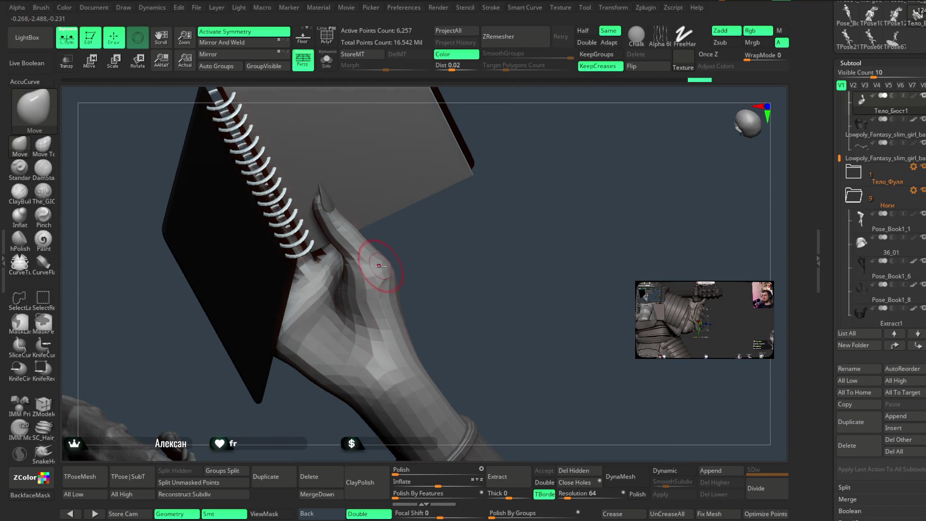
{"action": "left_click_drag", "start_coordinate": [385, 264], "coordinate": [273, 269]}
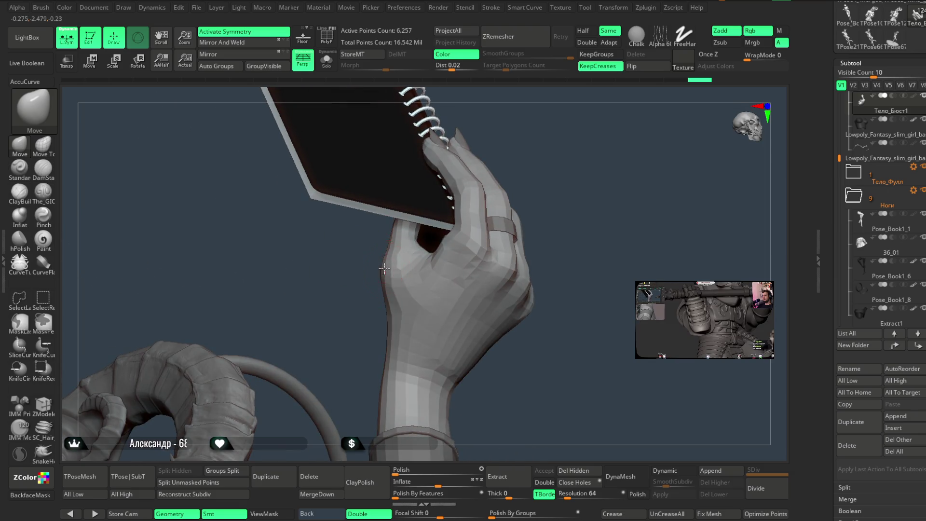
{"action": "mouse_move", "coordinate": [554, 170]}
{"action": "left_mouse_down"}
{"action": "mouse_move", "coordinate": [535, 200]}
{"action": "mouse_move", "coordinate": [502, 188]}
{"action": "mouse_move", "coordinate": [471, 244]}
{"action": "mouse_move", "coordinate": [490, 209]}
{"action": "mouse_move", "coordinate": [516, 198]}
{"action": "left_mouse_up"}
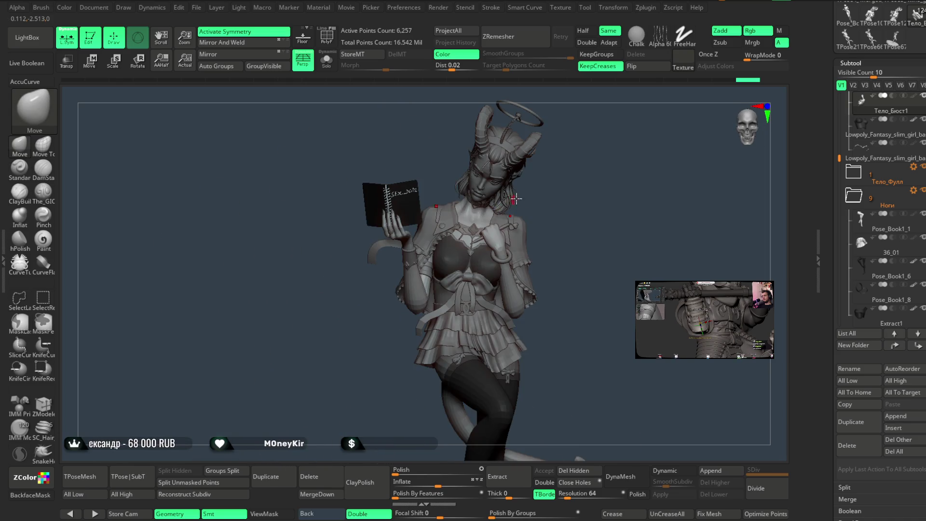
{"action": "mouse_move", "coordinate": [566, 160]}
{"action": "left_mouse_down"}
{"action": "mouse_move", "coordinate": [533, 180]}
{"action": "mouse_move", "coordinate": [523, 174]}
{"action": "mouse_move", "coordinate": [529, 227]}
{"action": "mouse_move", "coordinate": [517, 186]}
{"action": "mouse_move", "coordinate": [531, 178]}
{"action": "mouse_move", "coordinate": [516, 192]}
{"action": "mouse_move", "coordinate": [528, 200]}
{"action": "mouse_move", "coordinate": [531, 151]}
{"action": "mouse_move", "coordinate": [530, 165]}
{"action": "left_mouse_up"}
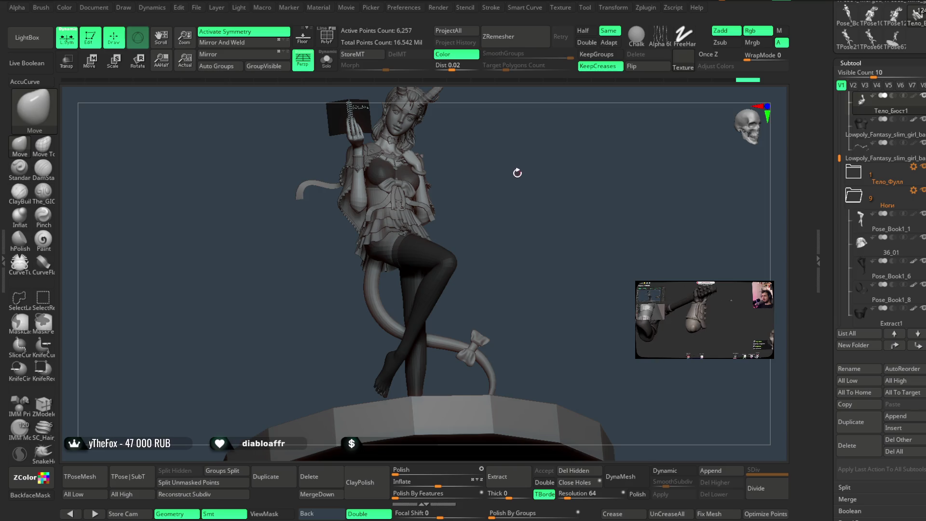
{"action": "mouse_move", "coordinate": [514, 177]}
{"action": "left_mouse_down"}
{"action": "mouse_move", "coordinate": [497, 182]}
{"action": "mouse_move", "coordinate": [506, 183]}
{"action": "mouse_move", "coordinate": [490, 198]}
{"action": "mouse_move", "coordinate": [493, 218]}
{"action": "mouse_move", "coordinate": [513, 205]}
{"action": "mouse_move", "coordinate": [497, 196]}
{"action": "mouse_move", "coordinate": [509, 207]}
{"action": "mouse_move", "coordinate": [523, 192]}
{"action": "mouse_move", "coordinate": [552, 188]}
{"action": "mouse_move", "coordinate": [530, 274]}
{"action": "mouse_move", "coordinate": [505, 190]}
{"action": "left_mouse_up"}
{"action": "left_click", "coordinate": [441, 289], "text": "alt"}
Orbit around the Pose_Book1_6 crossed legs and tail, then frame the whole figure with F
{"action": "key", "text": "space"}
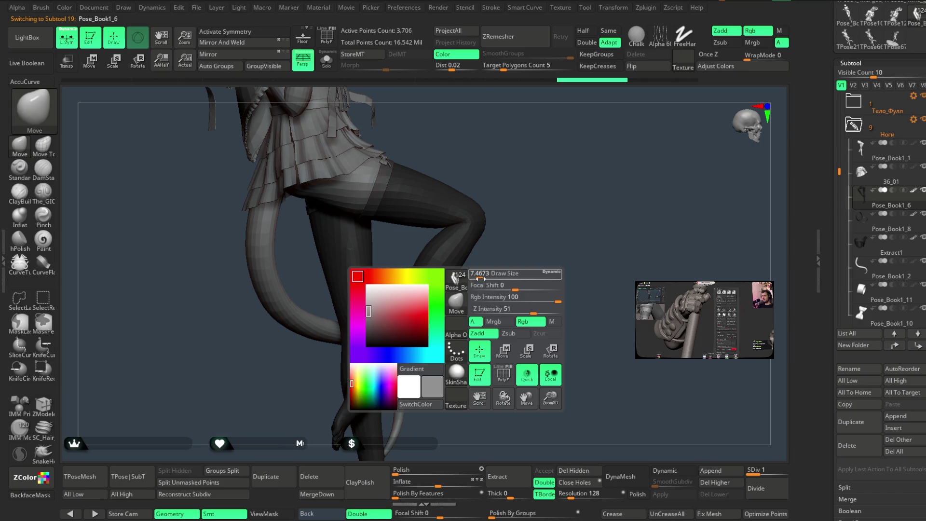
{"action": "left_click_drag", "start_coordinate": [480, 278], "coordinate": [490, 277]}
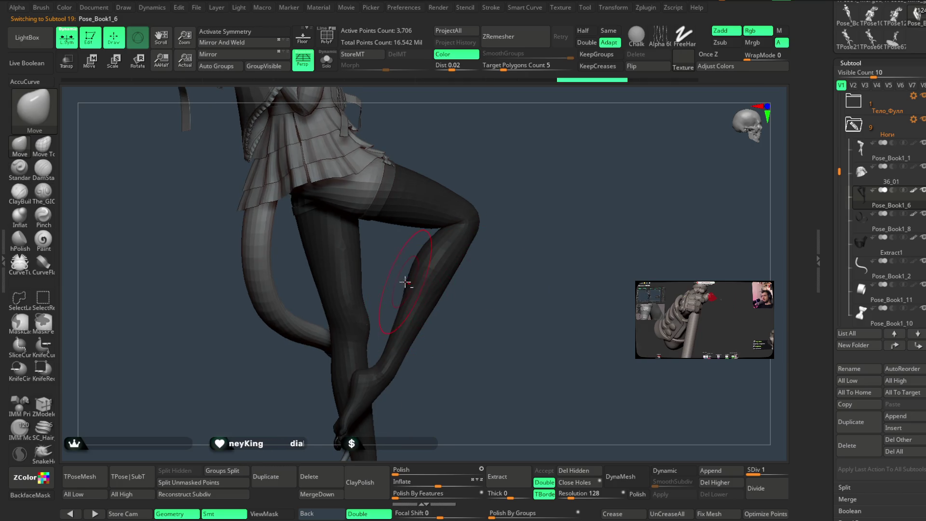
{"action": "mouse_move", "coordinate": [434, 290]}
{"action": "left_mouse_down"}
{"action": "mouse_move", "coordinate": [446, 343]}
{"action": "mouse_move", "coordinate": [447, 326]}
{"action": "mouse_move", "coordinate": [415, 321]}
{"action": "left_mouse_up"}
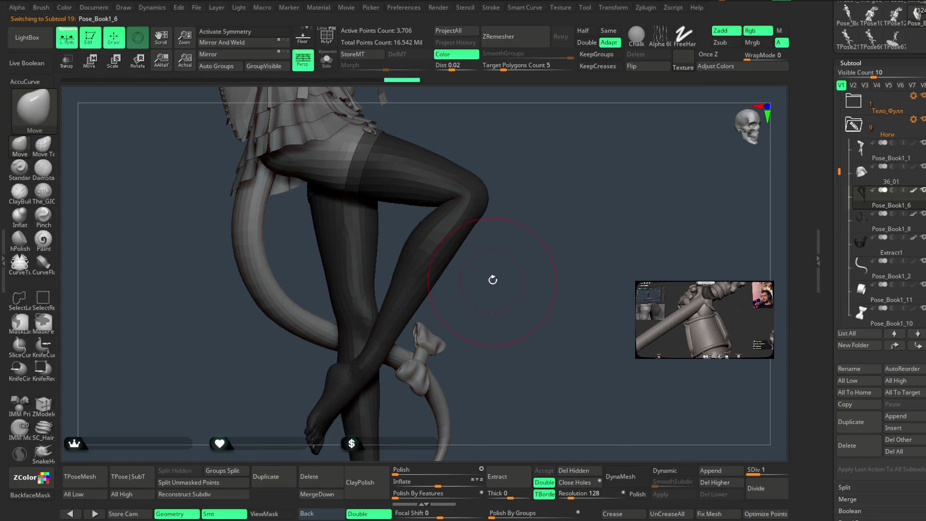
{"action": "key", "text": "f"}
{"action": "mouse_move", "coordinate": [500, 274]}
{"action": "left_mouse_down"}
{"action": "mouse_move", "coordinate": [507, 230]}
{"action": "mouse_move", "coordinate": [496, 217]}
{"action": "mouse_move", "coordinate": [508, 219]}
{"action": "mouse_move", "coordinate": [497, 238]}
{"action": "mouse_move", "coordinate": [496, 217]}
{"action": "mouse_move", "coordinate": [504, 225]}
{"action": "mouse_move", "coordinate": [490, 225]}
{"action": "mouse_move", "coordinate": [493, 234]}
{"action": "left_mouse_up"}
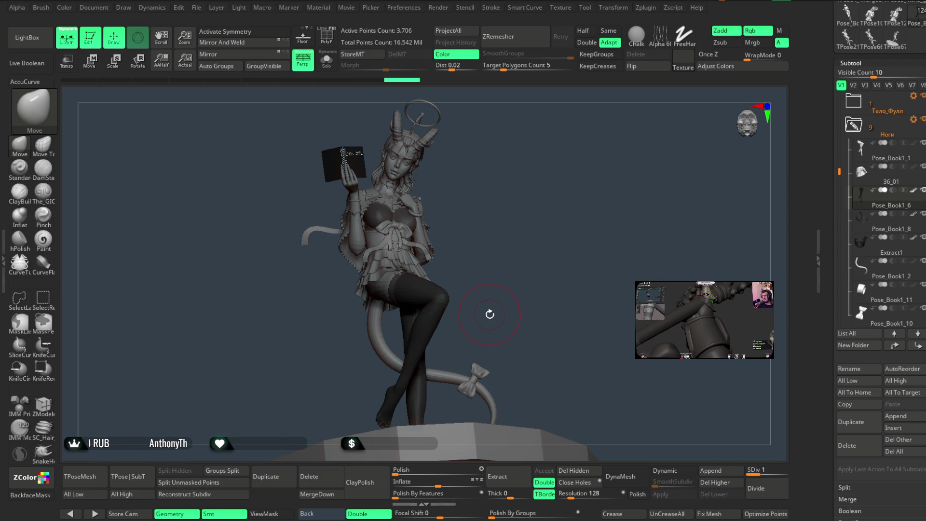
Save the ZBrush project from the File menu with Ctrl+S
{"action": "left_click", "coordinate": [196, 8]}
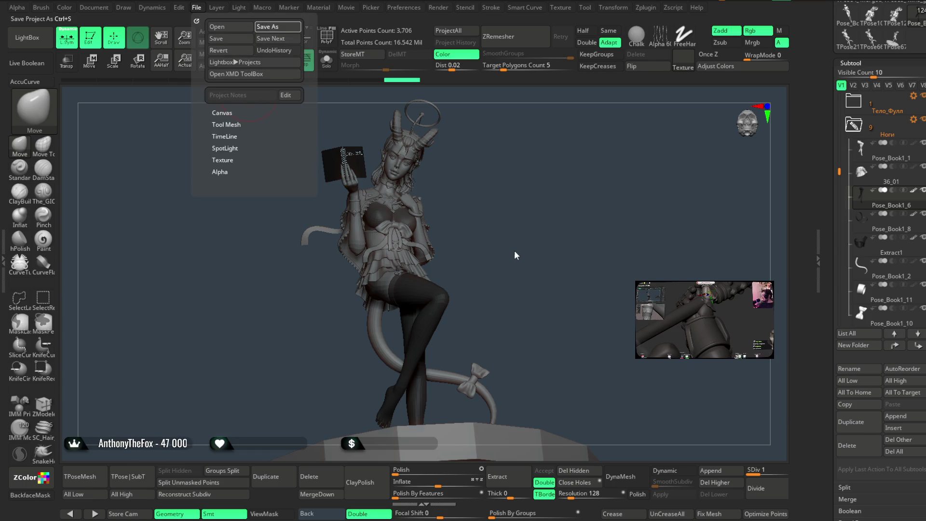
{"action": "key", "text": "ctrl+s"}
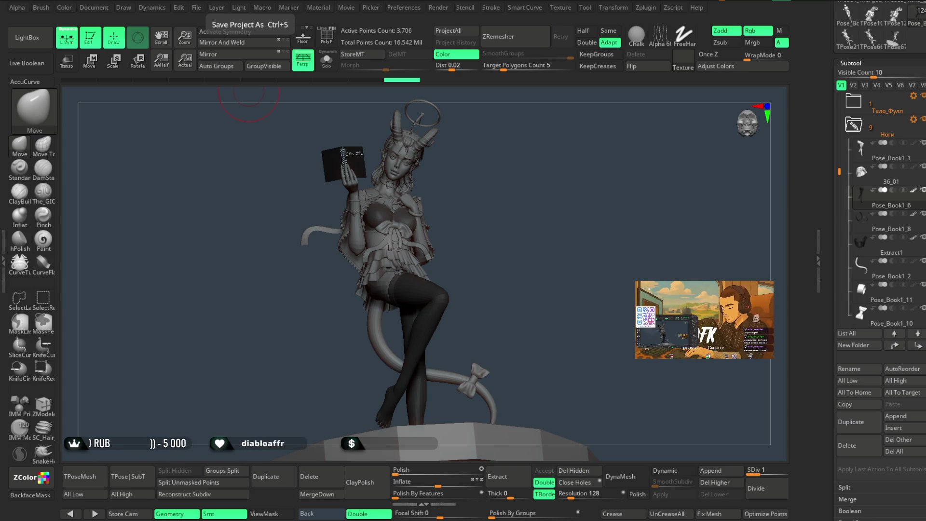
{"action": "mouse_move", "coordinate": [550, 251]}
{"action": "right_mouse_down"}
{"action": "mouse_move", "coordinate": [571, 231]}
{"action": "mouse_move", "coordinate": [629, 233]}
{"action": "mouse_move", "coordinate": [541, 217]}
{"action": "mouse_move", "coordinate": [542, 244]}
{"action": "mouse_move", "coordinate": [506, 256]}
{"action": "right_mouse_up"}
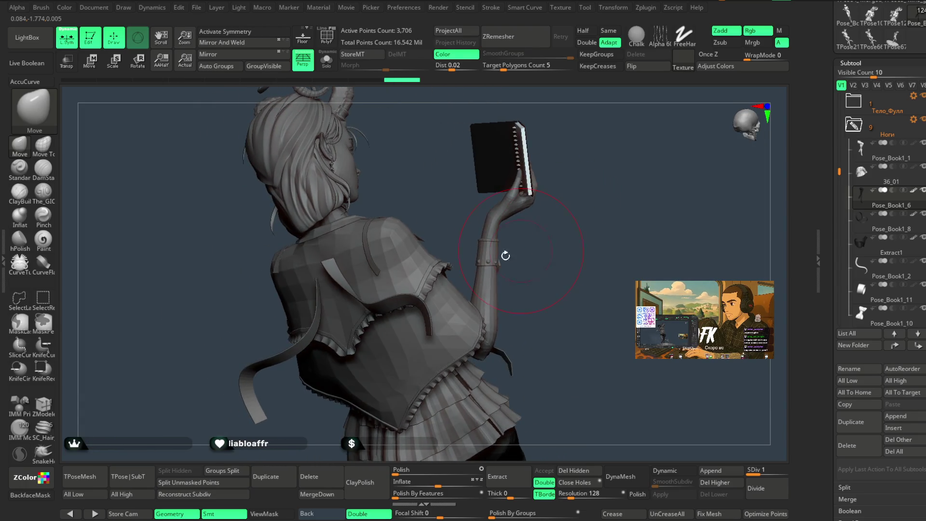
{"action": "left_click", "coordinate": [417, 261], "text": "alt"}
{"action": "mouse_move", "coordinate": [569, 244]}
{"action": "right_mouse_down"}
{"action": "mouse_move", "coordinate": [620, 193]}
{"action": "mouse_move", "coordinate": [570, 233]}
{"action": "mouse_move", "coordinate": [593, 184]}
{"action": "mouse_move", "coordinate": [560, 221]}
{"action": "right_mouse_up"}
{"action": "left_click", "coordinate": [471, 221], "text": "alt"}
{"action": "mouse_move", "coordinate": [471, 221]}
{"action": "right_mouse_down"}
{"action": "mouse_move", "coordinate": [572, 181]}
{"action": "mouse_move", "coordinate": [613, 151]}
{"action": "mouse_move", "coordinate": [591, 178]}
{"action": "mouse_move", "coordinate": [600, 157]}
{"action": "mouse_move", "coordinate": [575, 145]}
{"action": "mouse_move", "coordinate": [583, 160]}
{"action": "mouse_move", "coordinate": [597, 155]}
{"action": "mouse_move", "coordinate": [560, 186]}
{"action": "mouse_move", "coordinate": [563, 161]}
{"action": "mouse_move", "coordinate": [574, 230]}
{"action": "mouse_move", "coordinate": [596, 176]}
{"action": "mouse_move", "coordinate": [575, 181]}
{"action": "mouse_move", "coordinate": [564, 219]}
{"action": "mouse_move", "coordinate": [630, 196]}
{"action": "mouse_move", "coordinate": [620, 244]}
{"action": "mouse_move", "coordinate": [620, 223]}
{"action": "mouse_move", "coordinate": [570, 187]}
{"action": "mouse_move", "coordinate": [517, 383]}
{"action": "mouse_move", "coordinate": [503, 290]}
{"action": "mouse_move", "coordinate": [445, 343]}
{"action": "right_mouse_up"}
{"action": "right_click", "coordinate": [579, 192]}
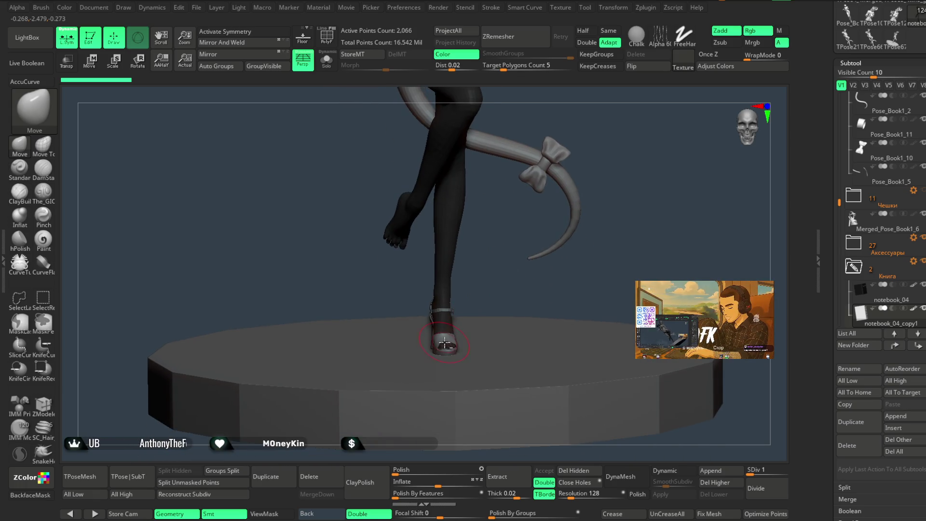
Select Merged_Pose_Book1_6, inspect the sandaled crossed legs, then zoom out to the whole figure
{"action": "left_click", "coordinate": [445, 343], "text": "alt"}
{"action": "mouse_move", "coordinate": [502, 279]}
{"action": "right_mouse_down"}
{"action": "mouse_move", "coordinate": [498, 269]}
{"action": "mouse_move", "coordinate": [496, 294]}
{"action": "mouse_move", "coordinate": [532, 200]}
{"action": "mouse_move", "coordinate": [542, 261]}
{"action": "mouse_move", "coordinate": [536, 250]}
{"action": "mouse_move", "coordinate": [550, 182]}
{"action": "mouse_move", "coordinate": [573, 186]}
{"action": "mouse_move", "coordinate": [542, 273]}
{"action": "mouse_move", "coordinate": [546, 217]}
{"action": "mouse_move", "coordinate": [569, 215]}
{"action": "mouse_move", "coordinate": [535, 222]}
{"action": "mouse_move", "coordinate": [536, 267]}
{"action": "mouse_move", "coordinate": [457, 293]}
{"action": "mouse_move", "coordinate": [483, 300]}
{"action": "mouse_move", "coordinate": [471, 351]}
{"action": "mouse_move", "coordinate": [536, 166]}
{"action": "mouse_move", "coordinate": [522, 239]}
{"action": "mouse_move", "coordinate": [527, 271]}
{"action": "mouse_move", "coordinate": [554, 192]}
{"action": "mouse_move", "coordinate": [571, 244]}
{"action": "right_mouse_up"}
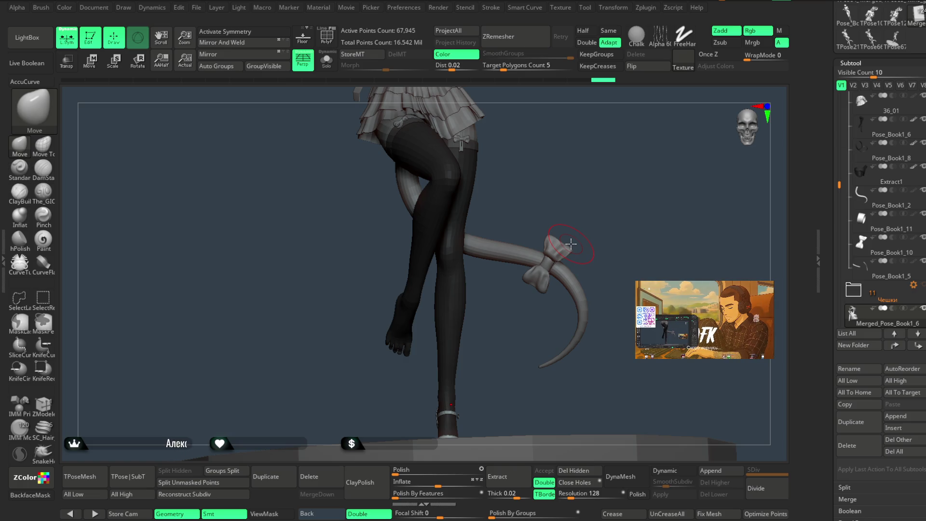
{"action": "mouse_move", "coordinate": [583, 227]}
{"action": "left_mouse_down"}
{"action": "mouse_move", "coordinate": [522, 263]}
{"action": "mouse_move", "coordinate": [506, 290]}
{"action": "mouse_move", "coordinate": [519, 302]}
{"action": "mouse_move", "coordinate": [506, 314]}
{"action": "mouse_move", "coordinate": [523, 307]}
{"action": "left_mouse_up"}
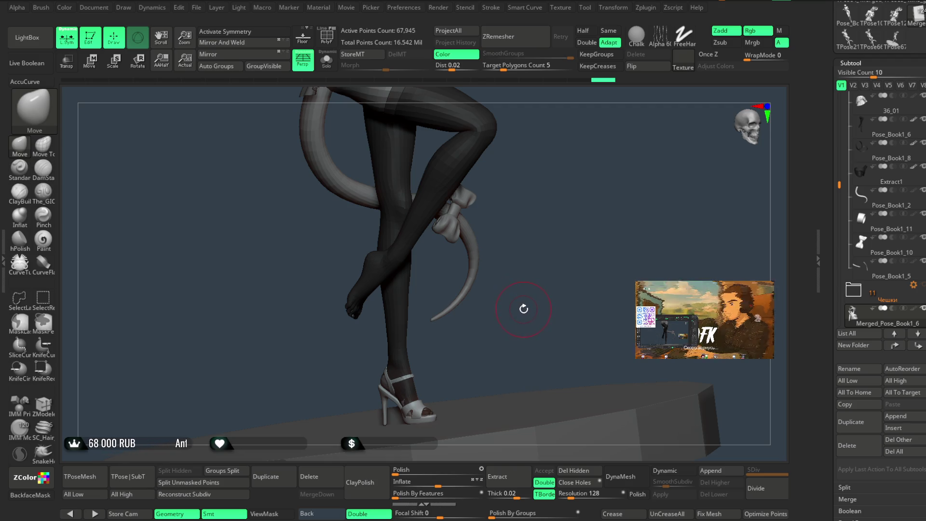
{"action": "left_click_drag", "start_coordinate": [531, 290], "coordinate": [526, 286]}
{"action": "mouse_move", "coordinate": [640, 165]}
{"action": "left_mouse_down"}
{"action": "mouse_move", "coordinate": [600, 269]}
{"action": "mouse_move", "coordinate": [594, 221]}
{"action": "mouse_move", "coordinate": [472, 301]}
{"action": "mouse_move", "coordinate": [517, 252]}
{"action": "mouse_move", "coordinate": [521, 229]}
{"action": "left_mouse_up"}
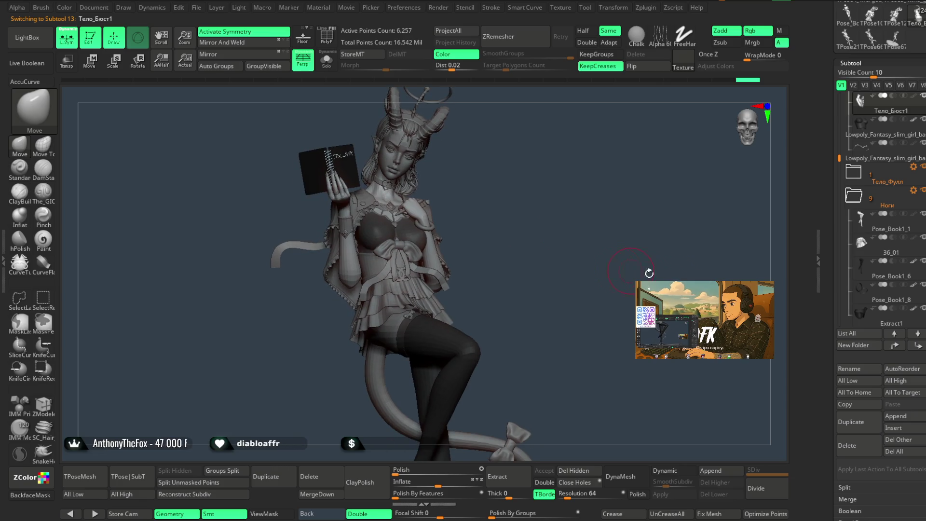
Activate the Lowpoly_Fantasy_slim_girl base mesh, look over the pose, and bring up the File menu
{"action": "left_click", "coordinate": [892, 135]}
{"action": "mouse_move", "coordinate": [608, 218]}
{"action": "left_mouse_down"}
{"action": "mouse_move", "coordinate": [626, 226]}
{"action": "mouse_move", "coordinate": [577, 256]}
{"action": "mouse_move", "coordinate": [592, 287]}
{"action": "mouse_move", "coordinate": [625, 217]}
{"action": "mouse_move", "coordinate": [622, 195]}
{"action": "mouse_move", "coordinate": [614, 193]}
{"action": "mouse_move", "coordinate": [606, 230]}
{"action": "mouse_move", "coordinate": [556, 221]}
{"action": "mouse_move", "coordinate": [571, 187]}
{"action": "left_mouse_up"}
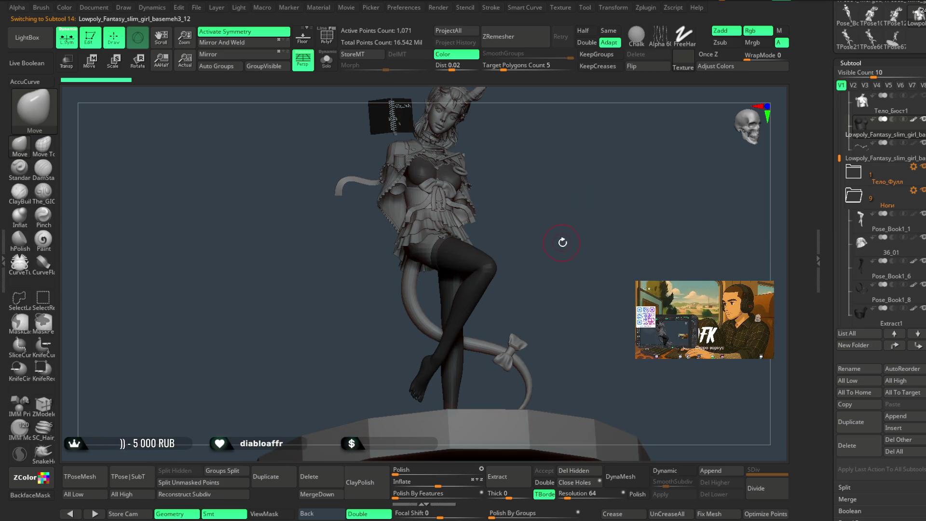
{"action": "mouse_move", "coordinate": [567, 223]}
{"action": "left_mouse_down"}
{"action": "mouse_move", "coordinate": [562, 213]}
{"action": "mouse_move", "coordinate": [569, 226]}
{"action": "left_mouse_up"}
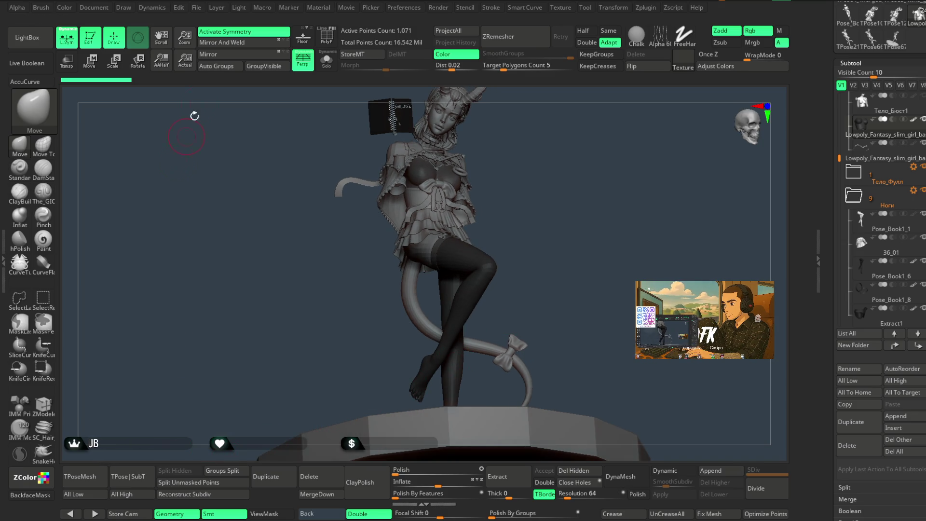
{"action": "left_click", "coordinate": [197, 8]}
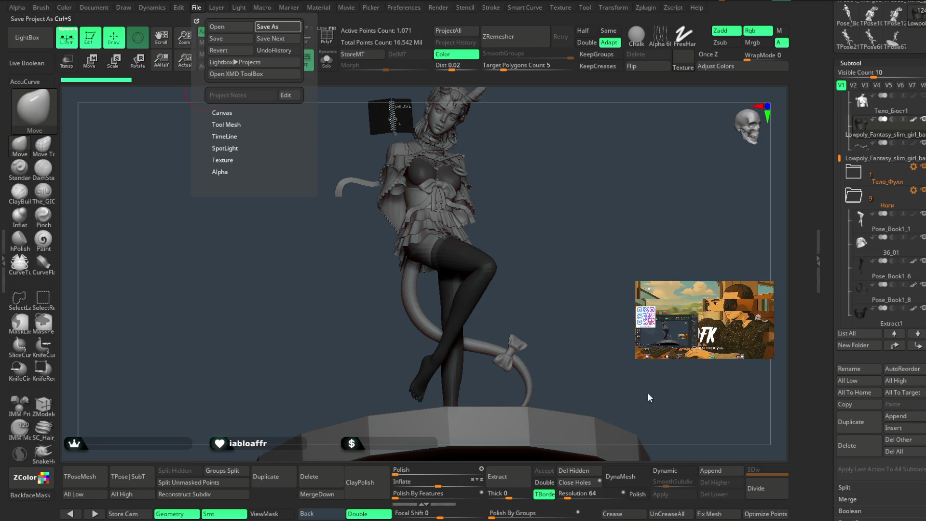
Save the project with Ctrl+S and merge all subtools using Transpose Master's TPoseMesh
{"action": "key", "text": "ctrl+s"}
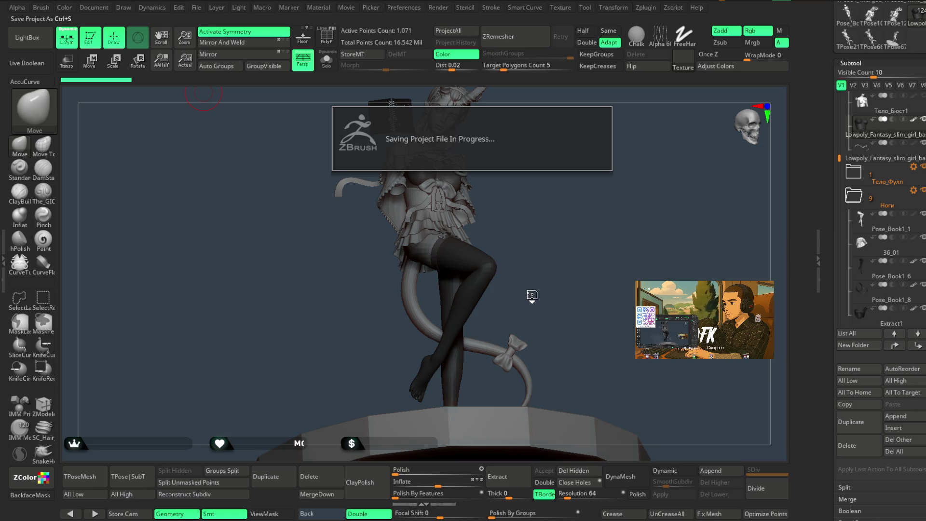
{"action": "left_click", "coordinate": [94, 476]}
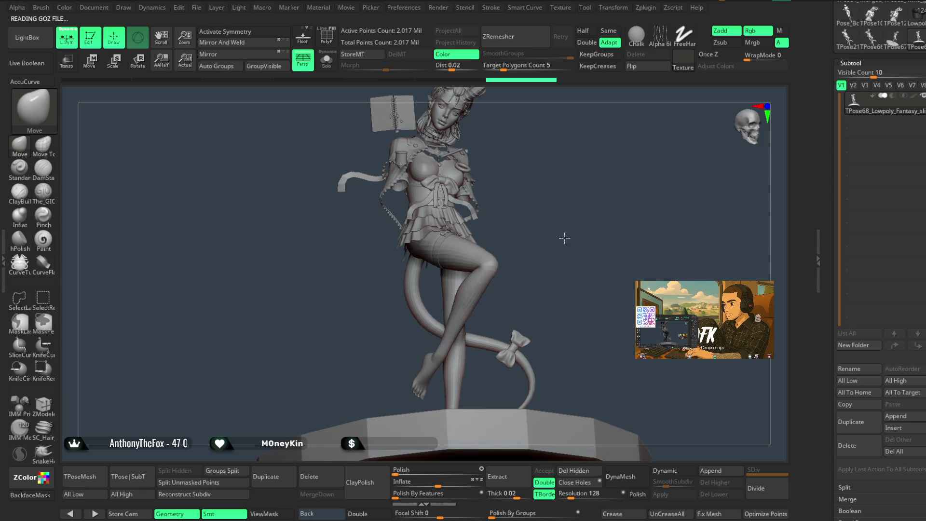
Delete all subtools of the TPose preview mesh
{"action": "key", "text": "f"}
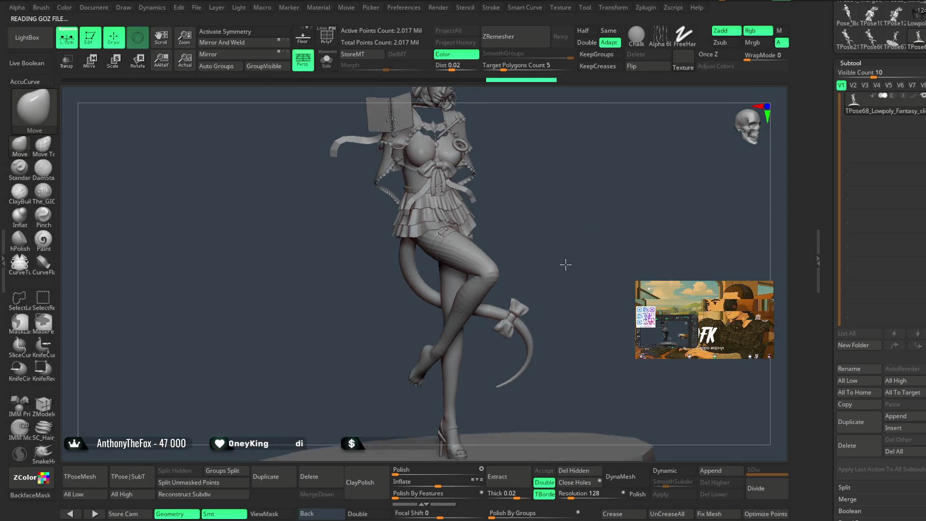
{"action": "left_click_drag", "start_coordinate": [566, 264], "coordinate": [557, 247]}
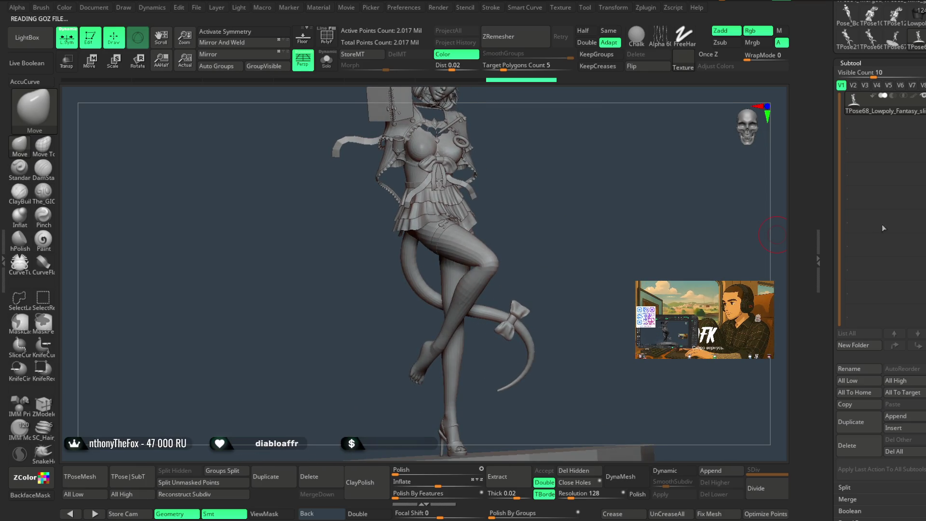
{"action": "left_click", "coordinate": [903, 447]}
{"action": "left_click", "coordinate": [768, 474]}
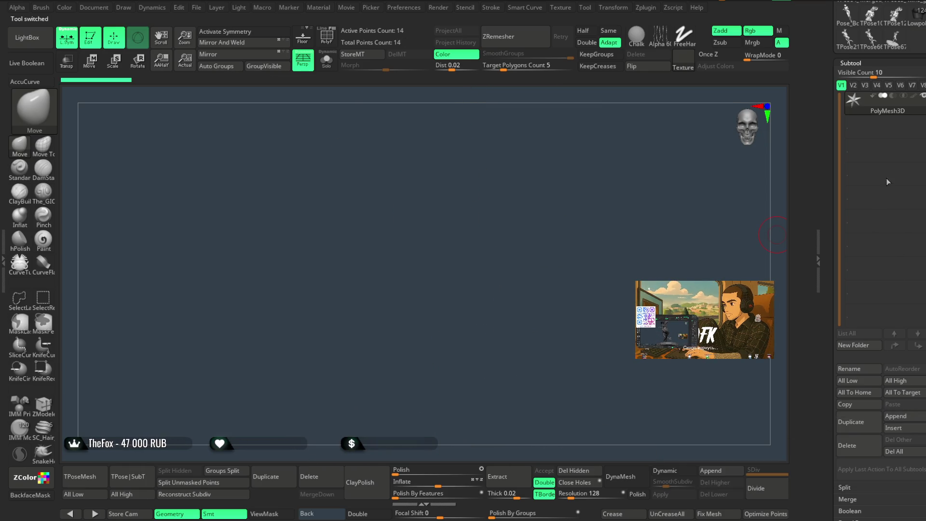
Load the full posed Lowpoly figure, collapse the Ноги folder, and duplicate the Merged_Pose_Book1_6 sandal
{"action": "left_click", "coordinate": [919, 24]}
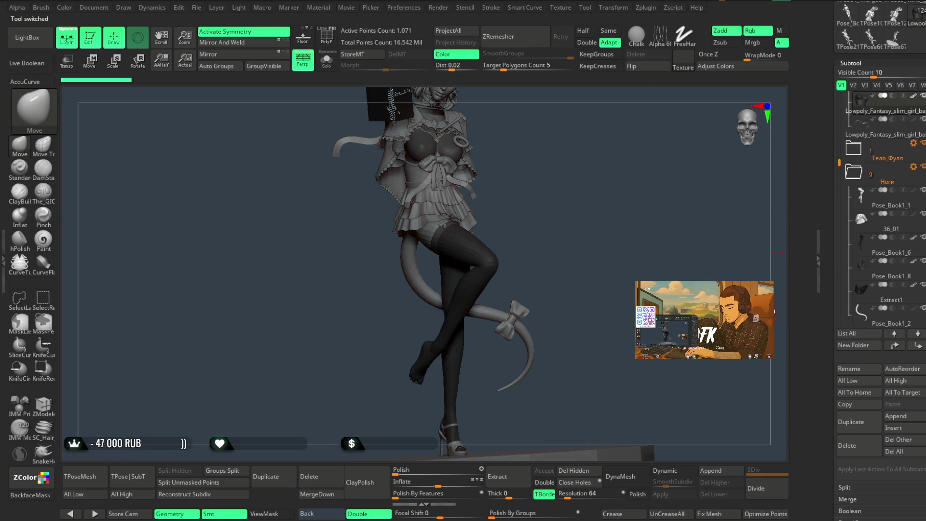
{"action": "left_click", "coordinate": [872, 176]}
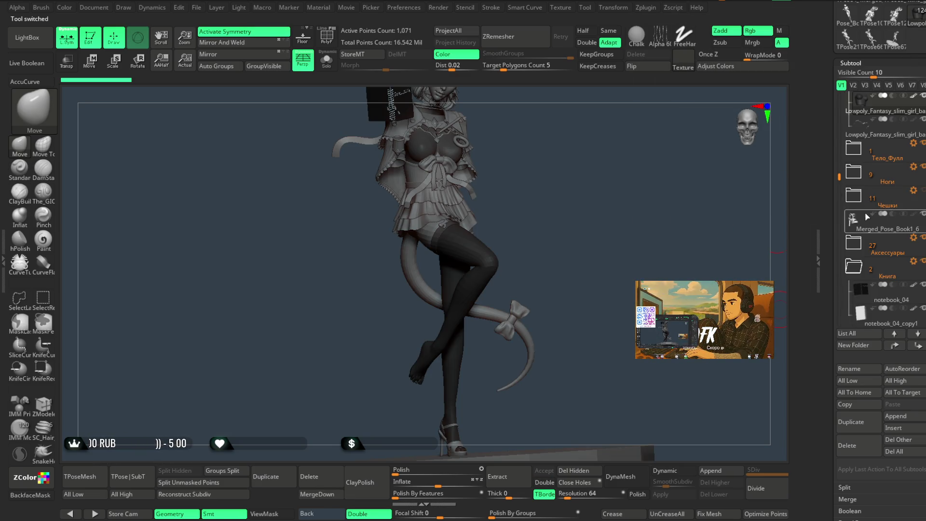
{"action": "mouse_move", "coordinate": [580, 288]}
{"action": "left_mouse_down"}
{"action": "mouse_move", "coordinate": [597, 288]}
{"action": "mouse_move", "coordinate": [585, 281]}
{"action": "left_mouse_up"}
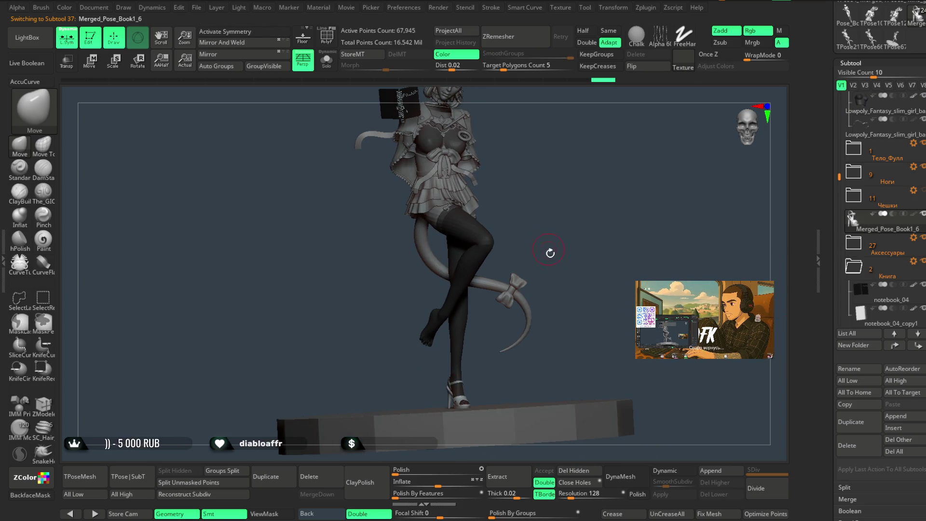
{"action": "left_click", "coordinate": [267, 476]}
Slide the copied sandal left and rotate it upright with the Transpose gizmo
{"action": "mouse_move", "coordinate": [559, 213]}
{"action": "left_mouse_down"}
{"action": "mouse_move", "coordinate": [572, 206]}
{"action": "mouse_move", "coordinate": [358, 181]}
{"action": "left_mouse_up"}
{"action": "mouse_move", "coordinate": [568, 193]}
{"action": "left_mouse_down"}
{"action": "mouse_move", "coordinate": [570, 216]}
{"action": "mouse_move", "coordinate": [625, 225]}
{"action": "left_mouse_up"}
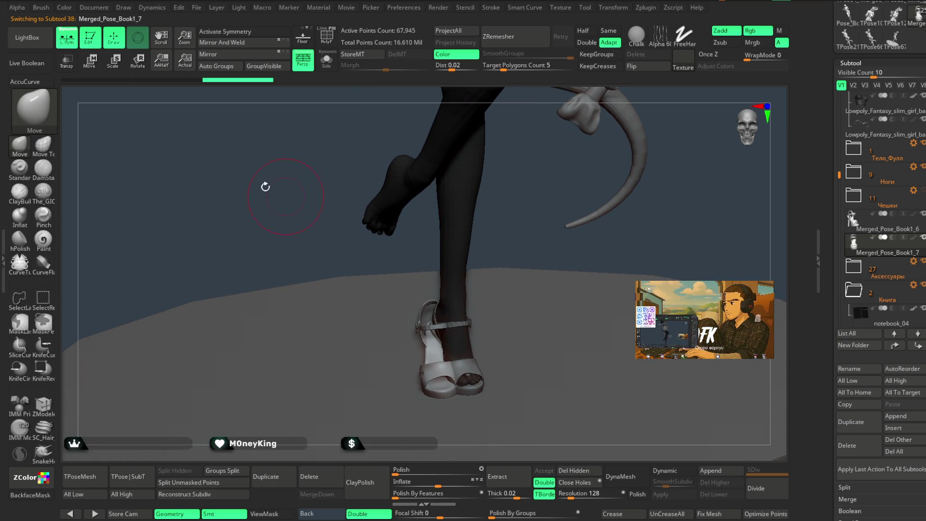
{"action": "key", "text": "w"}
{"action": "left_click_drag", "start_coordinate": [384, 364], "coordinate": [319, 373]}
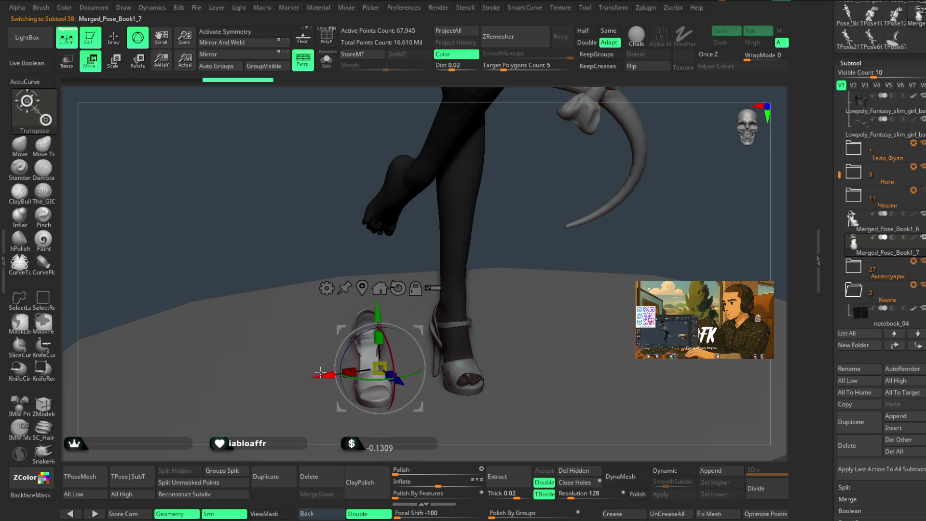
{"action": "left_click_drag", "start_coordinate": [522, 258], "coordinate": [613, 234]}
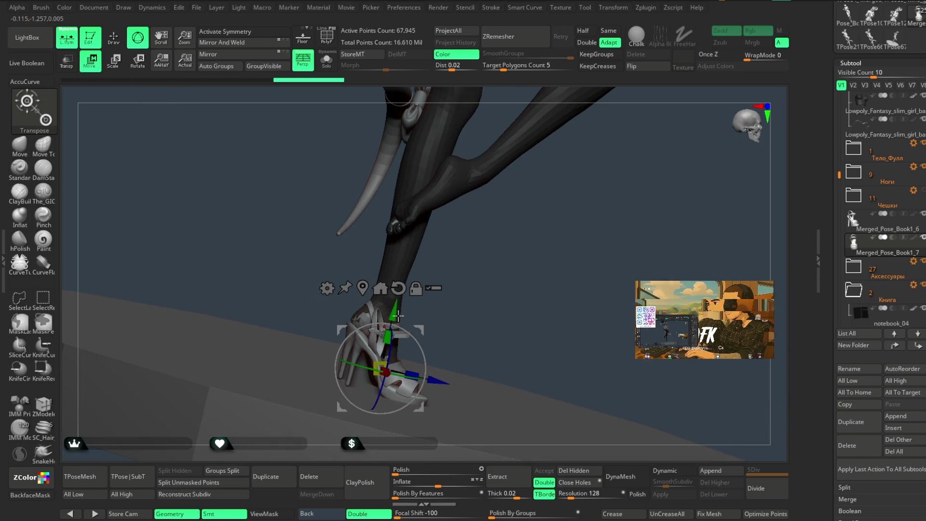
{"action": "left_click_drag", "start_coordinate": [414, 341], "coordinate": [454, 271]}
{"action": "mouse_move", "coordinate": [506, 250]}
{"action": "left_mouse_down"}
{"action": "mouse_move", "coordinate": [454, 270]}
{"action": "mouse_move", "coordinate": [452, 252]}
{"action": "mouse_move", "coordinate": [431, 235]}
{"action": "left_mouse_up"}
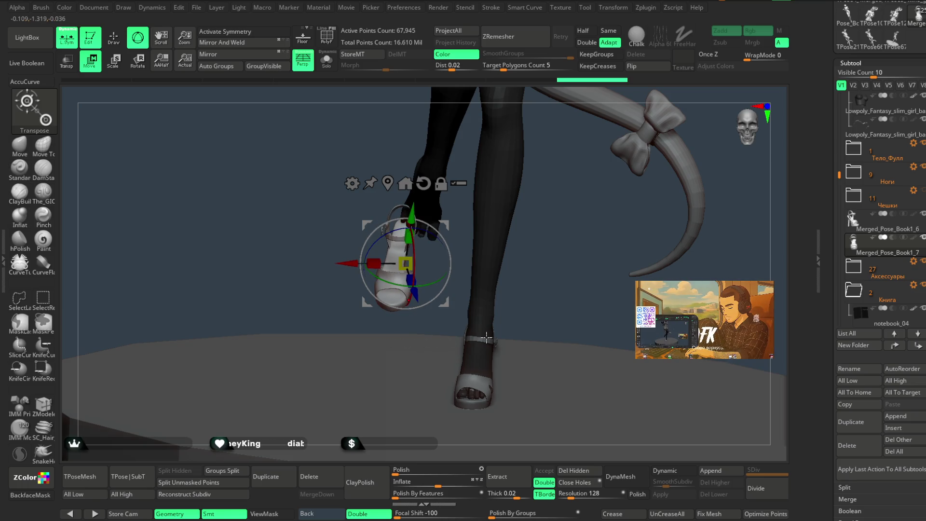
{"action": "left_click", "coordinate": [120, 45]}
Lower the sandal into place under the raised foot, then generate the low-res TPose mesh
{"action": "left_click_drag", "start_coordinate": [227, 193], "coordinate": [524, 308]}
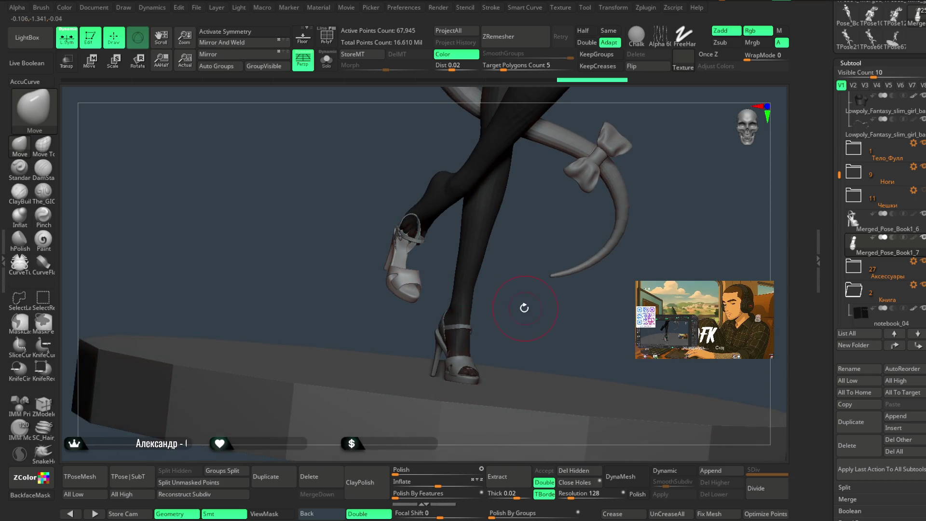
{"action": "mouse_move", "coordinate": [524, 308]}
{"action": "left_mouse_down"}
{"action": "mouse_move", "coordinate": [495, 260]}
{"action": "mouse_move", "coordinate": [504, 250]}
{"action": "left_mouse_up"}
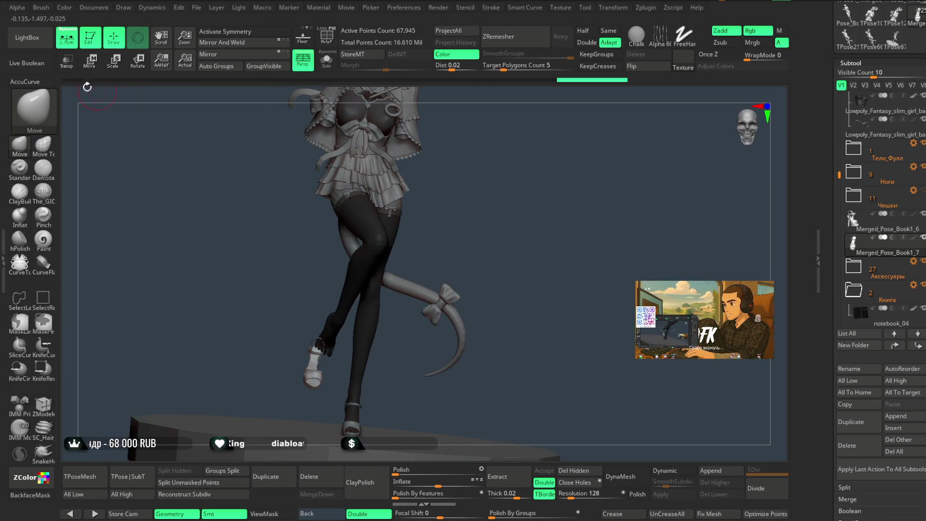
{"action": "key", "text": "w"}
{"action": "mouse_move", "coordinate": [336, 395]}
{"action": "left_mouse_down"}
{"action": "mouse_move", "coordinate": [342, 389]}
{"action": "mouse_move", "coordinate": [321, 374]}
{"action": "left_mouse_up"}
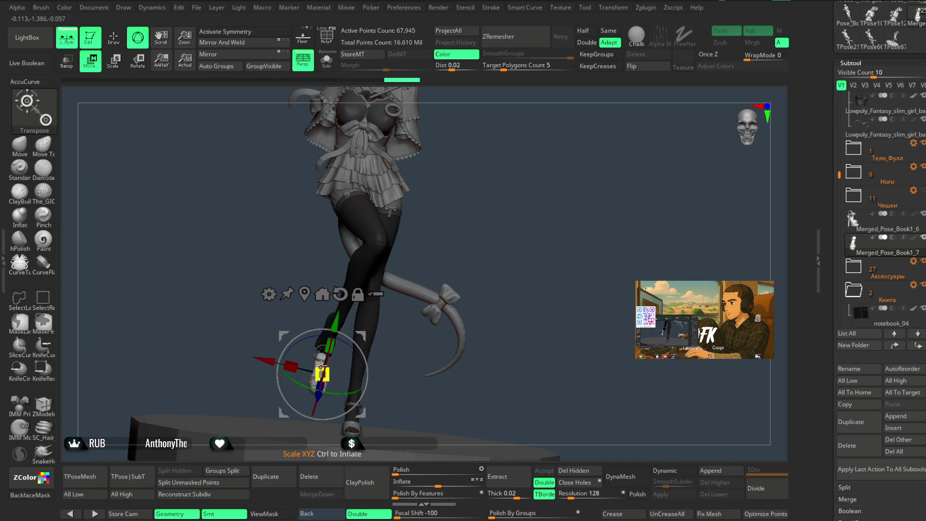
{"action": "left_click_drag", "start_coordinate": [511, 302], "coordinate": [483, 290]}
{"action": "left_click_drag", "start_coordinate": [322, 374], "coordinate": [318, 384]}
{"action": "left_click_drag", "start_coordinate": [483, 290], "coordinate": [528, 214]}
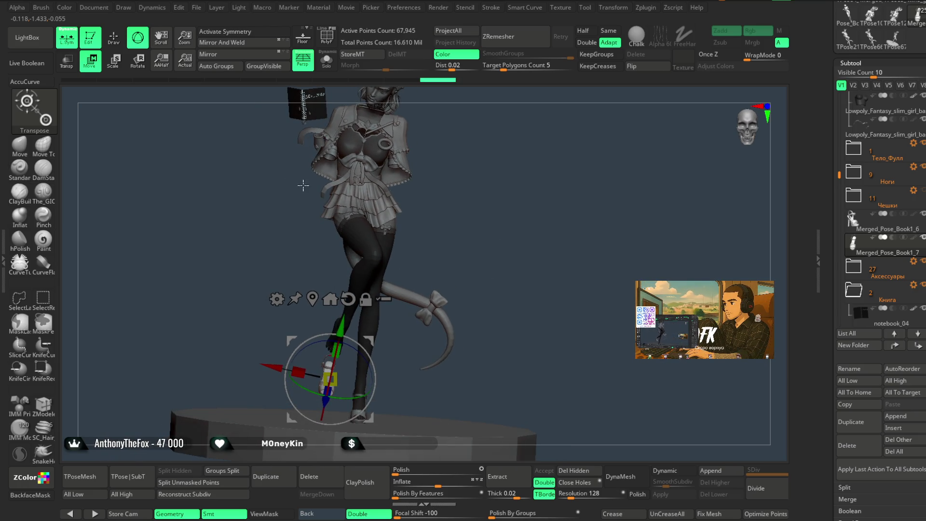
{"action": "left_click", "coordinate": [116, 46]}
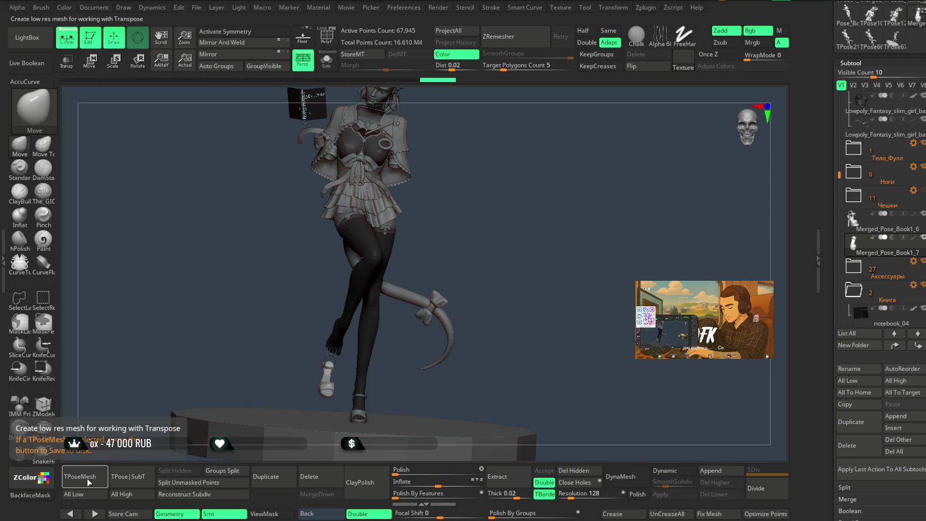
{"action": "left_click", "coordinate": [90, 482]}
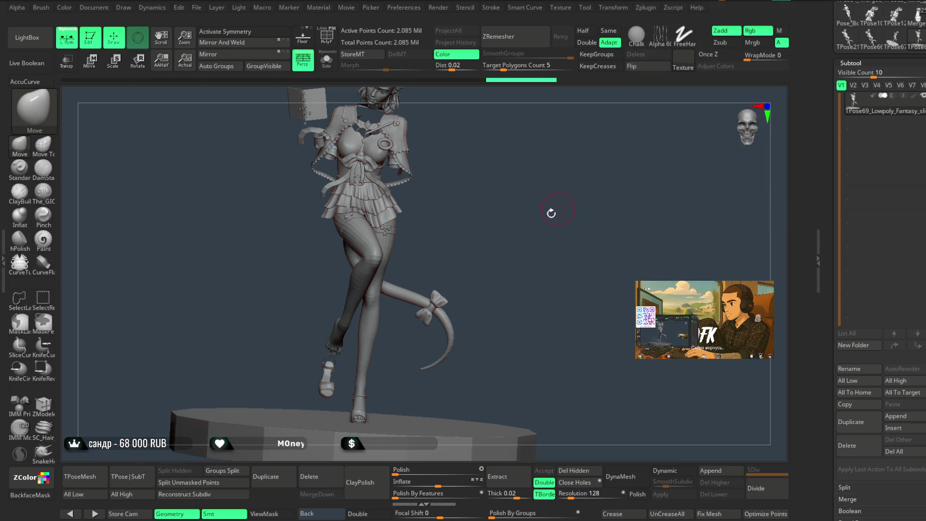
Turn on Double display for the TPose mesh and hide everything except the heel sandal
{"action": "mouse_move", "coordinate": [510, 215]}
{"action": "left_mouse_down"}
{"action": "mouse_move", "coordinate": [530, 214]}
{"action": "mouse_move", "coordinate": [502, 211]}
{"action": "mouse_move", "coordinate": [527, 203]}
{"action": "left_mouse_up"}
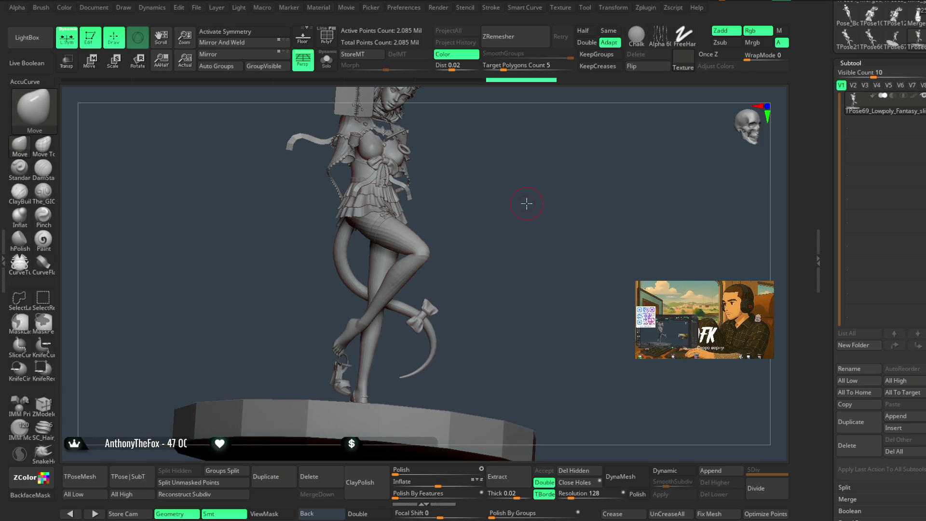
{"action": "left_click", "coordinate": [366, 515]}
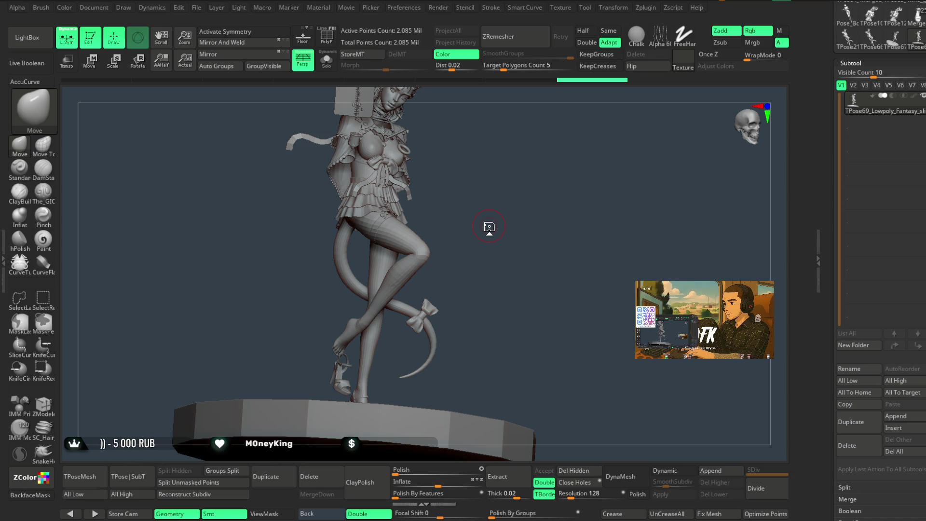
{"action": "mouse_move", "coordinate": [498, 264]}
{"action": "left_mouse_down"}
{"action": "mouse_move", "coordinate": [529, 129]}
{"action": "mouse_move", "coordinate": [563, 271]}
{"action": "left_mouse_up"}
{"action": "mouse_move", "coordinate": [414, 248]}
{"action": "left_mouse_down"}
{"action": "mouse_move", "coordinate": [478, 252]}
{"action": "mouse_move", "coordinate": [489, 263]}
{"action": "mouse_move", "coordinate": [432, 251]}
{"action": "left_mouse_up"}
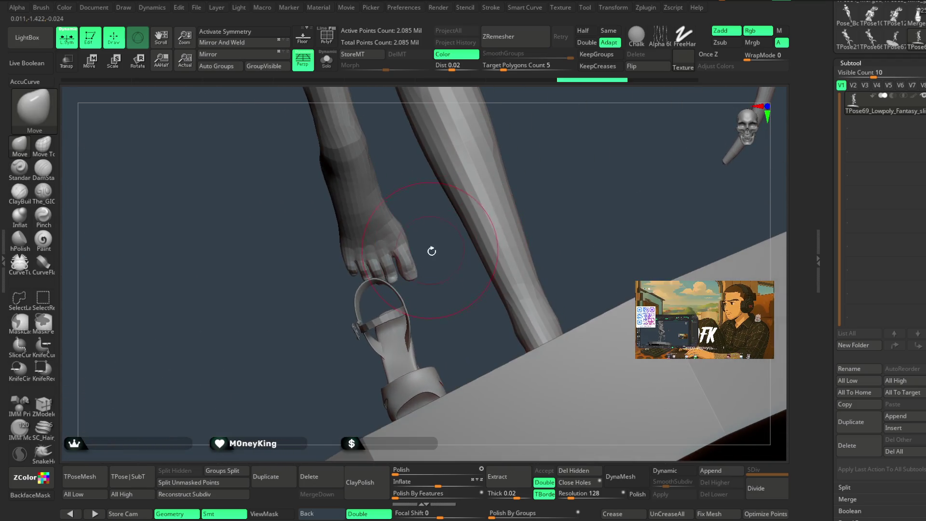
{"action": "left_click_drag", "start_coordinate": [432, 251], "coordinate": [427, 327]}
{"action": "left_click", "coordinate": [428, 327], "text": "ctrl+shift"}
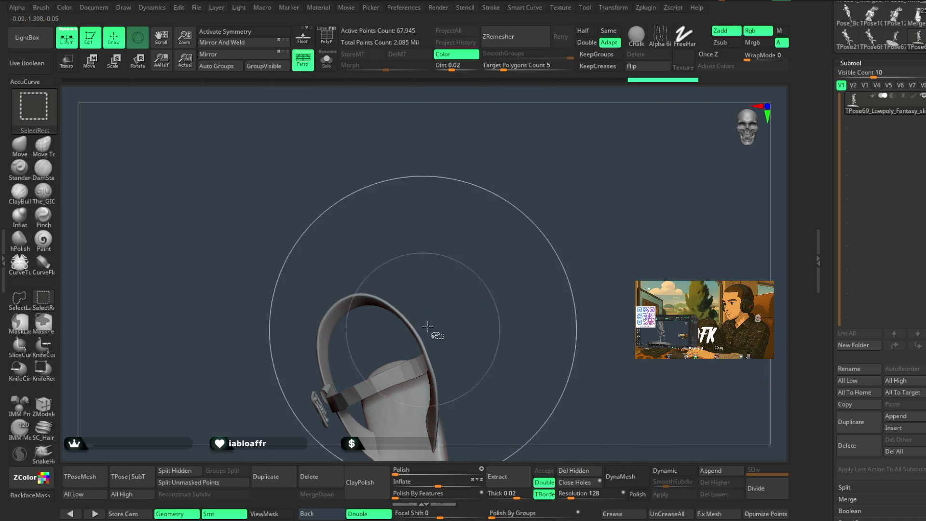
Unhide the full posing mesh and mask around the big toe
{"action": "left_click", "coordinate": [481, 285], "text": "ctrl+shift"}
{"action": "mouse_move", "coordinate": [498, 286]}
{"action": "left_mouse_down"}
{"action": "mouse_move", "coordinate": [473, 306]}
{"action": "mouse_move", "coordinate": [475, 283]}
{"action": "left_mouse_up"}
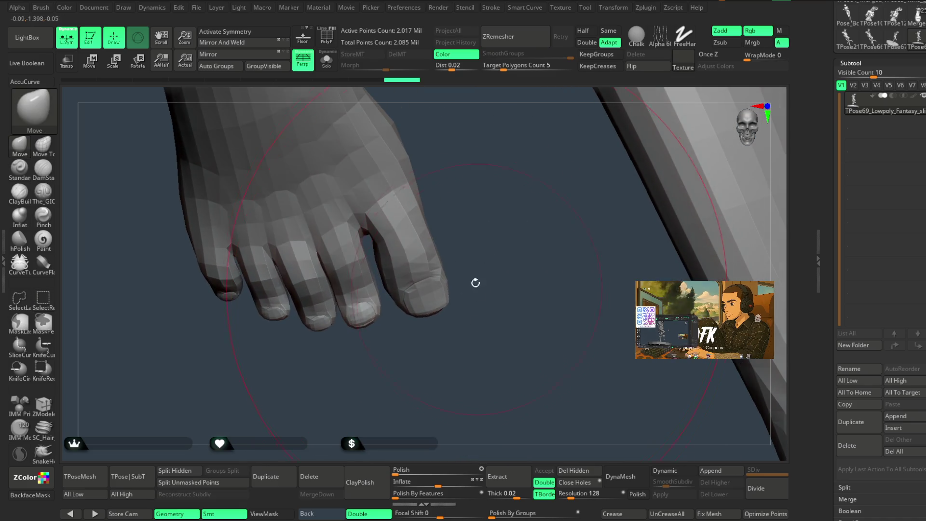
{"action": "key", "text": "space"}
{"action": "mouse_move", "coordinate": [486, 227]}
{"action": "left_mouse_down"}
{"action": "mouse_move", "coordinate": [477, 237]}
{"action": "mouse_move", "coordinate": [511, 196]}
{"action": "mouse_move", "coordinate": [381, 272]}
{"action": "left_mouse_up"}
{"action": "mouse_move", "coordinate": [398, 328]}
{"action": "left_mouse_down", "text": "ctrl"}
{"action": "mouse_move", "coordinate": [490, 246]}
{"action": "mouse_move", "coordinate": [449, 179]}
{"action": "mouse_move", "coordinate": [498, 188]}
{"action": "mouse_move", "coordinate": [444, 247]}
{"action": "mouse_move", "coordinate": [451, 223]}
{"action": "left_mouse_up", "text": "ctrl"}
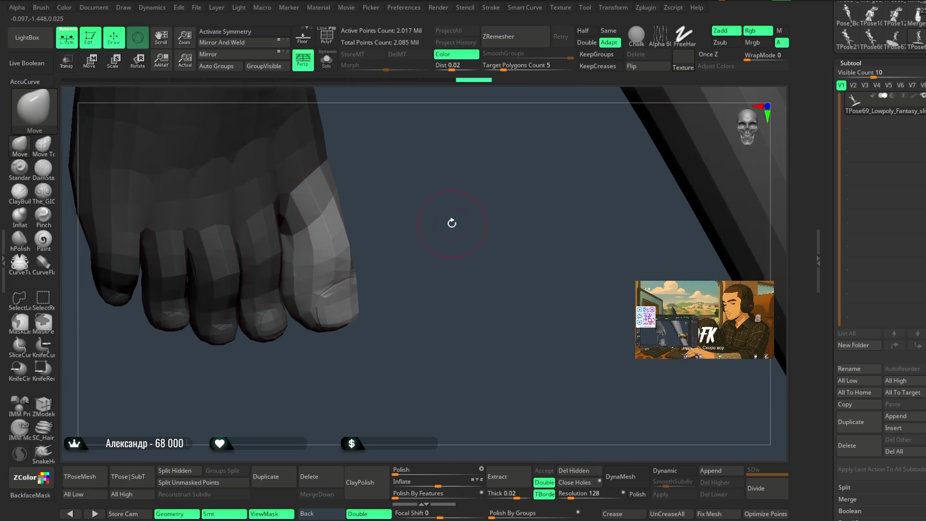
Rotate and lift the big toe with the Transpose gizmo, bending it further
{"action": "key", "text": "w"}
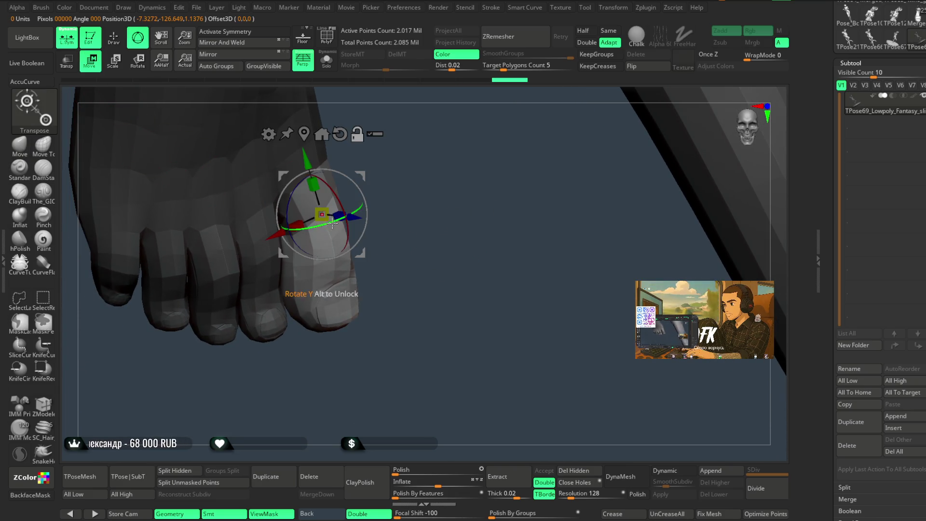
{"action": "left_click_drag", "start_coordinate": [424, 174], "coordinate": [378, 202]}
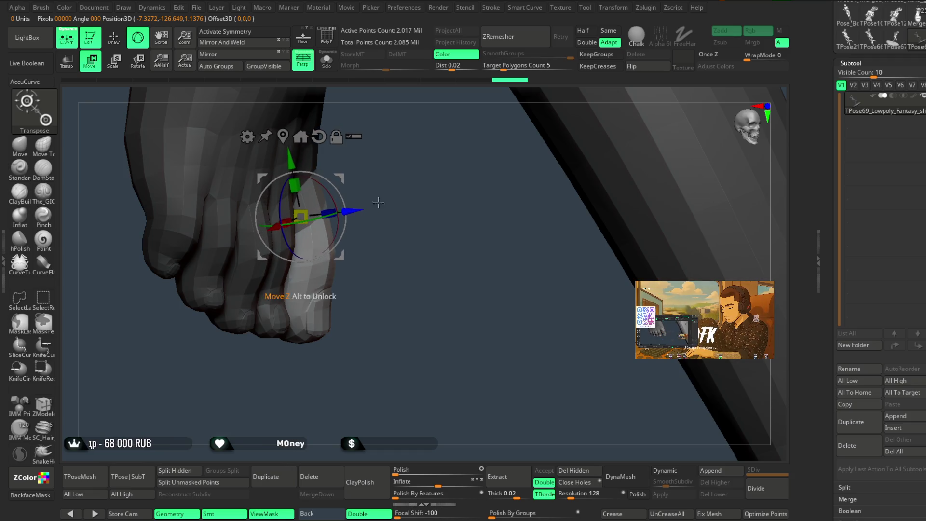
{"action": "scroll", "coordinate": [368, 202], "scroll_direction": "up", "scroll_amount": 3}
{"action": "scroll", "coordinate": [372, 211], "scroll_direction": "down", "scroll_amount": 3}
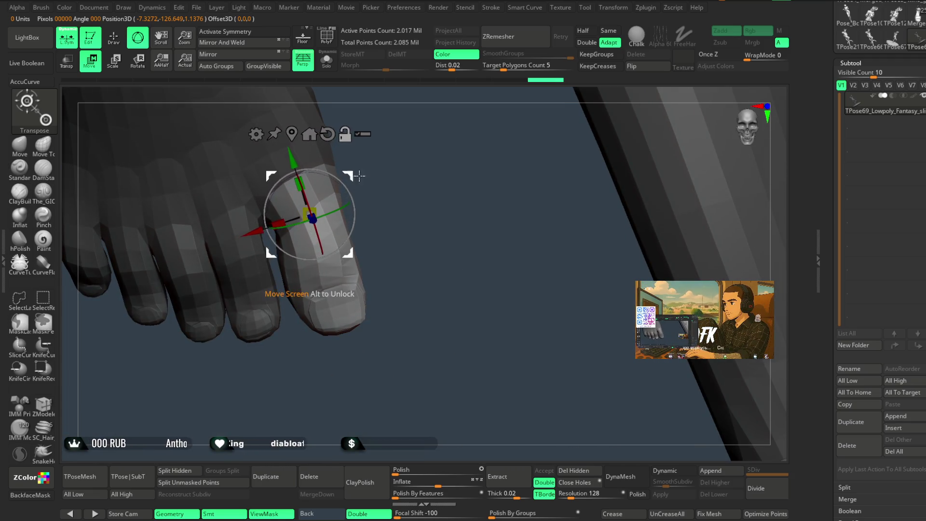
{"action": "scroll", "coordinate": [360, 195], "scroll_direction": "up", "scroll_amount": 3}
{"action": "scroll", "coordinate": [361, 195], "scroll_direction": "down", "scroll_amount": 3}
{"action": "left_click_drag", "start_coordinate": [296, 244], "coordinate": [338, 232]}
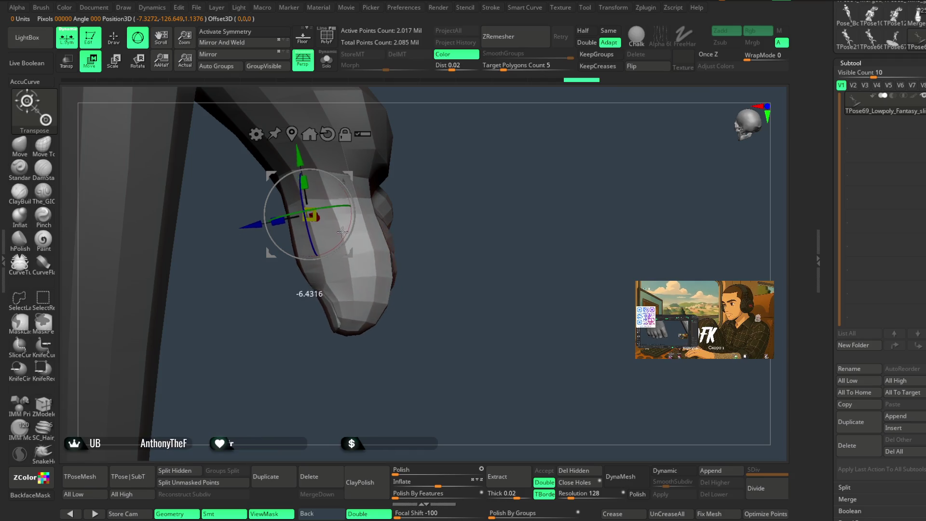
{"action": "left_click_drag", "start_coordinate": [277, 239], "coordinate": [357, 169]}
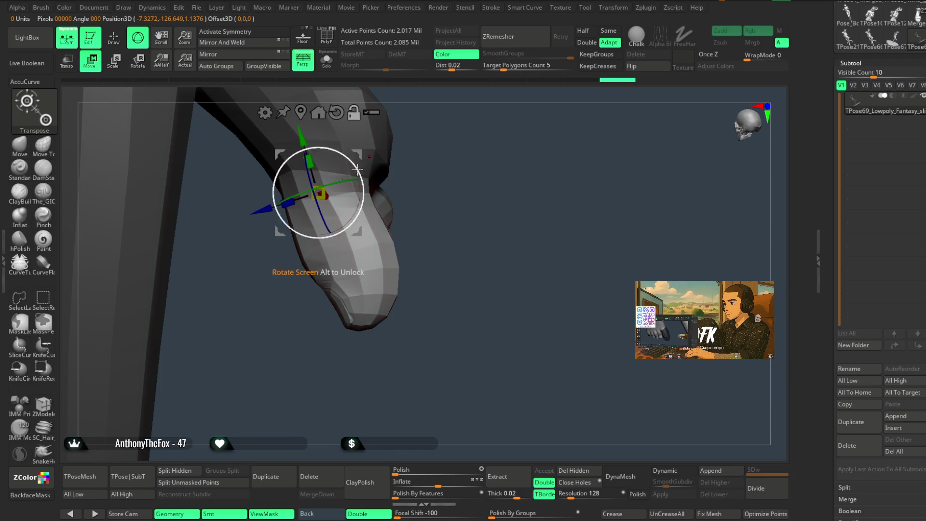
{"action": "left_click_drag", "start_coordinate": [353, 210], "coordinate": [334, 213]}
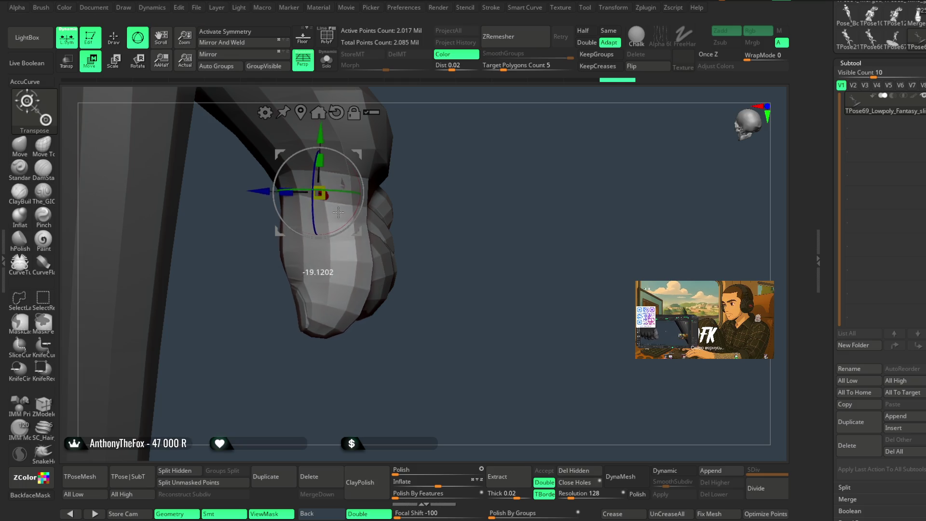
{"action": "mouse_move", "coordinate": [435, 174]}
{"action": "left_mouse_down"}
{"action": "mouse_move", "coordinate": [338, 217]}
{"action": "mouse_move", "coordinate": [340, 227]}
{"action": "left_mouse_up"}
{"action": "mouse_move", "coordinate": [415, 197]}
{"action": "left_mouse_down"}
{"action": "mouse_move", "coordinate": [437, 169]}
{"action": "mouse_move", "coordinate": [407, 193]}
{"action": "left_mouse_up"}
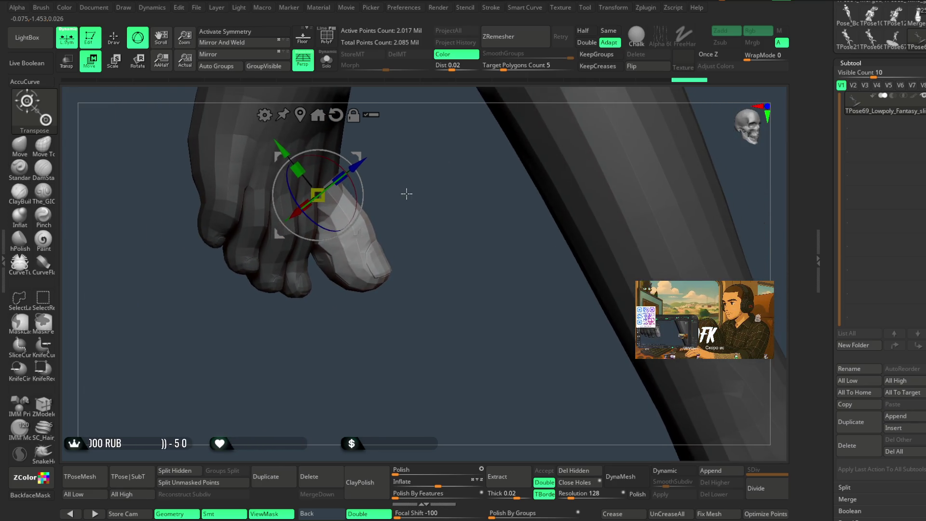
{"action": "key", "text": "q"}
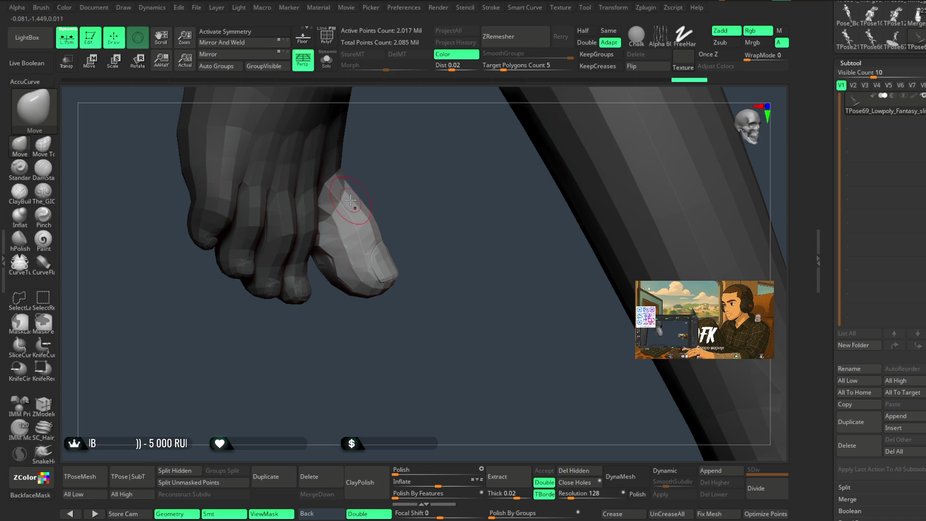
Enlarge the draw size and switch to the Move Topological brush, inspecting the toes from several angles
{"action": "key", "text": "space"}
{"action": "mouse_move", "coordinate": [403, 190]}
{"action": "left_mouse_down"}
{"action": "mouse_move", "coordinate": [393, 196]}
{"action": "mouse_move", "coordinate": [440, 183]}
{"action": "left_mouse_up"}
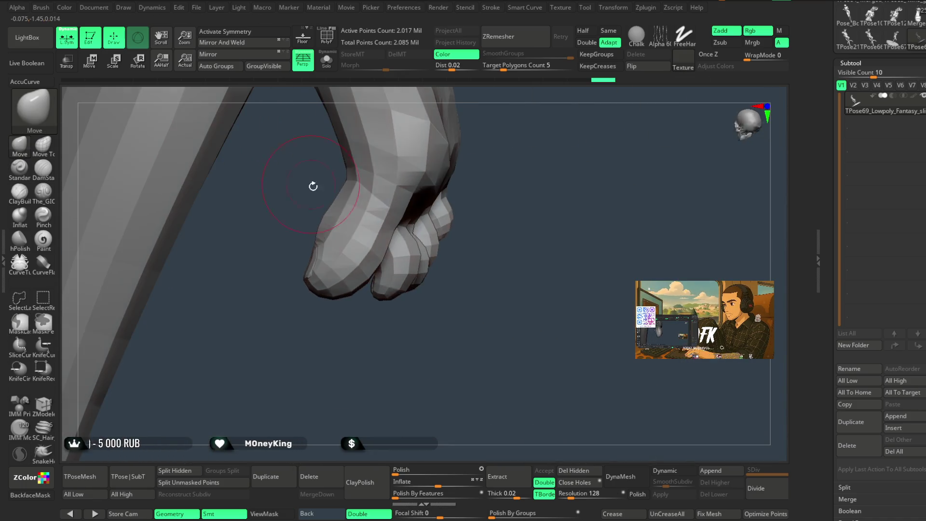
{"action": "mouse_move", "coordinate": [339, 204]}
{"action": "left_mouse_down"}
{"action": "mouse_move", "coordinate": [351, 305]}
{"action": "mouse_move", "coordinate": [430, 136]}
{"action": "mouse_move", "coordinate": [372, 203]}
{"action": "mouse_move", "coordinate": [289, 193]}
{"action": "left_mouse_up"}
{"action": "key", "text": "space"}
{"action": "left_click_drag", "start_coordinate": [332, 168], "coordinate": [318, 215]}
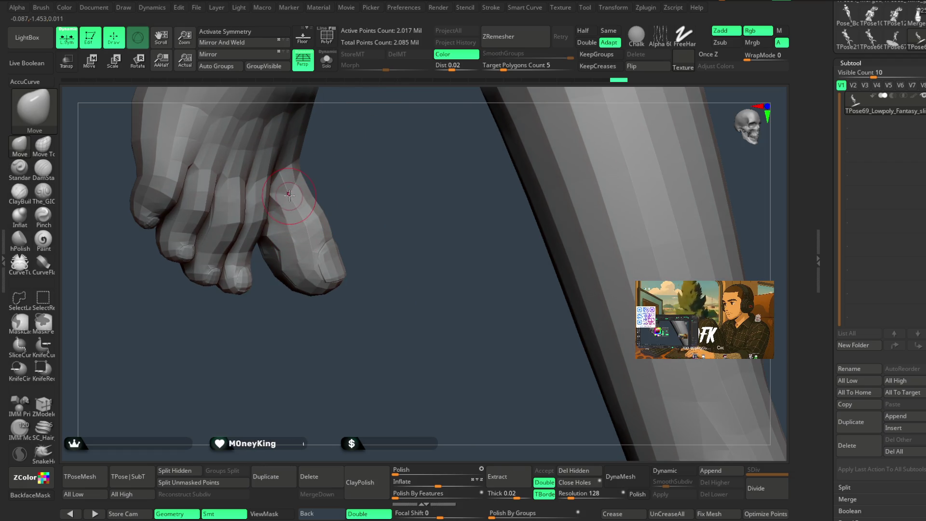
{"action": "key", "text": "b"}
{"action": "key", "text": "m"}
{"action": "key", "text": "t"}
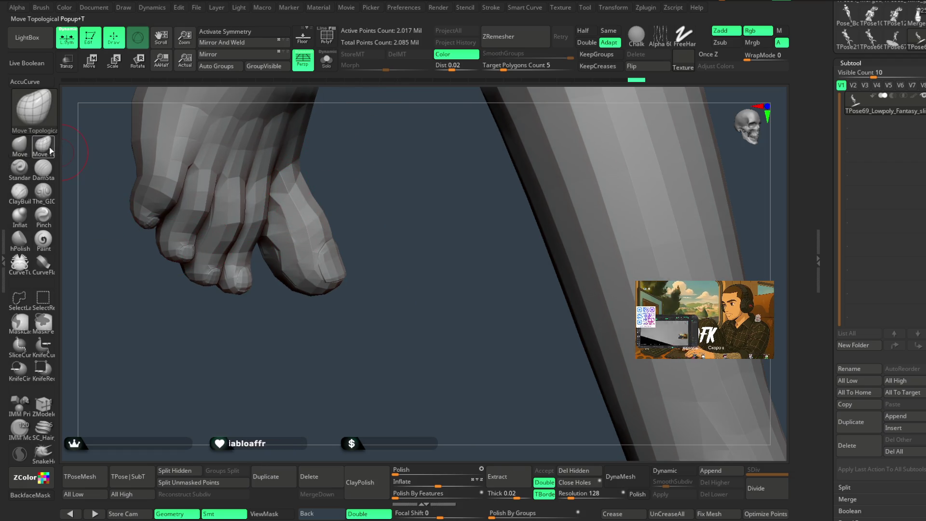
{"action": "mouse_move", "coordinate": [370, 182]}
{"action": "left_mouse_down"}
{"action": "mouse_move", "coordinate": [355, 208]}
{"action": "mouse_move", "coordinate": [288, 228]}
{"action": "mouse_move", "coordinate": [316, 214]}
{"action": "left_mouse_up"}
{"action": "key", "text": "space"}
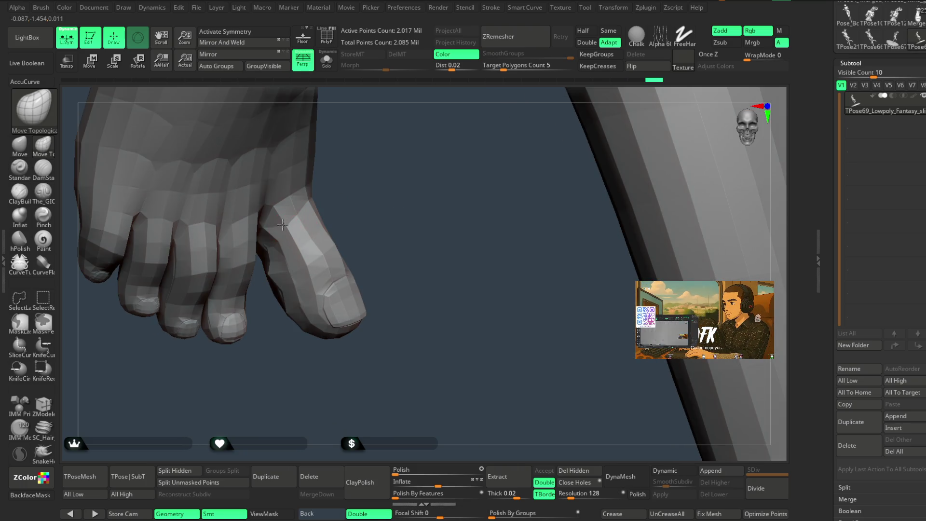
{"action": "key", "text": "space"}
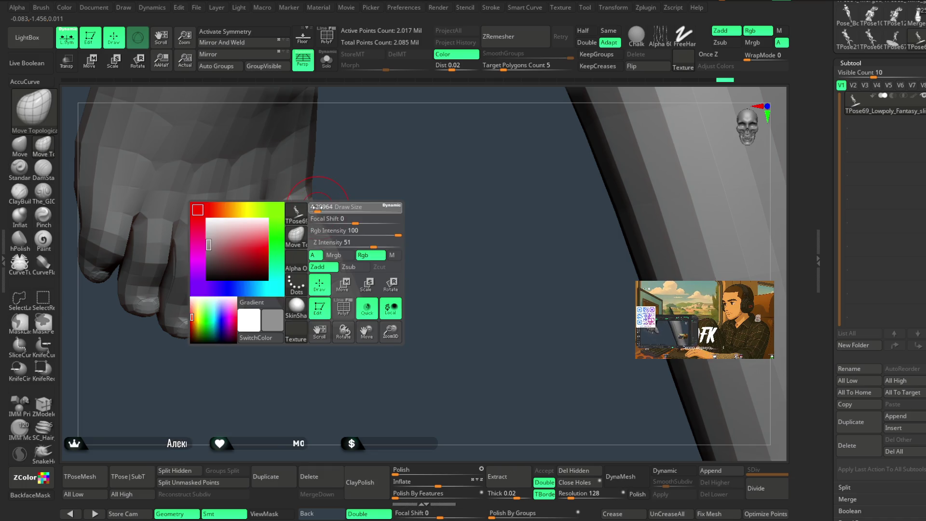
{"action": "left_click_drag", "start_coordinate": [293, 218], "coordinate": [318, 202]}
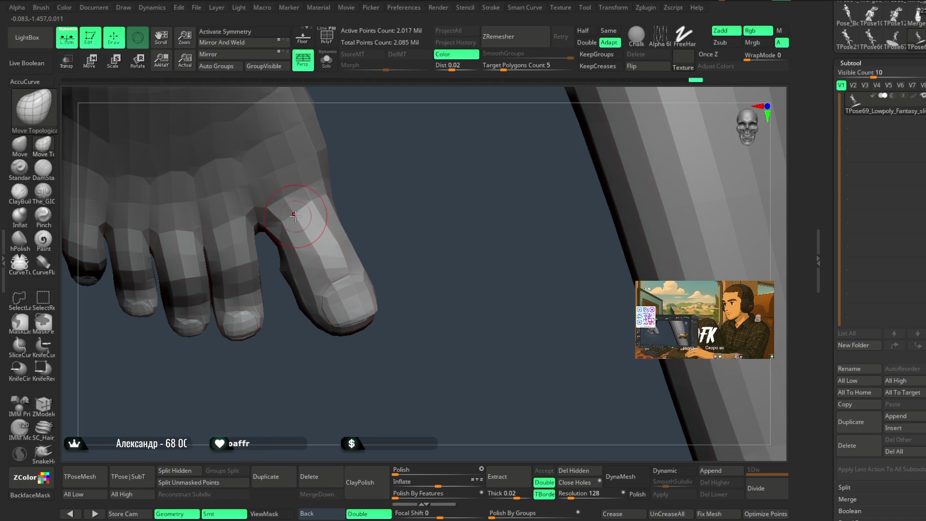
{"action": "mouse_move", "coordinate": [292, 210]}
{"action": "left_mouse_down"}
{"action": "mouse_move", "coordinate": [399, 146]}
{"action": "mouse_move", "coordinate": [333, 232]}
{"action": "left_mouse_up"}
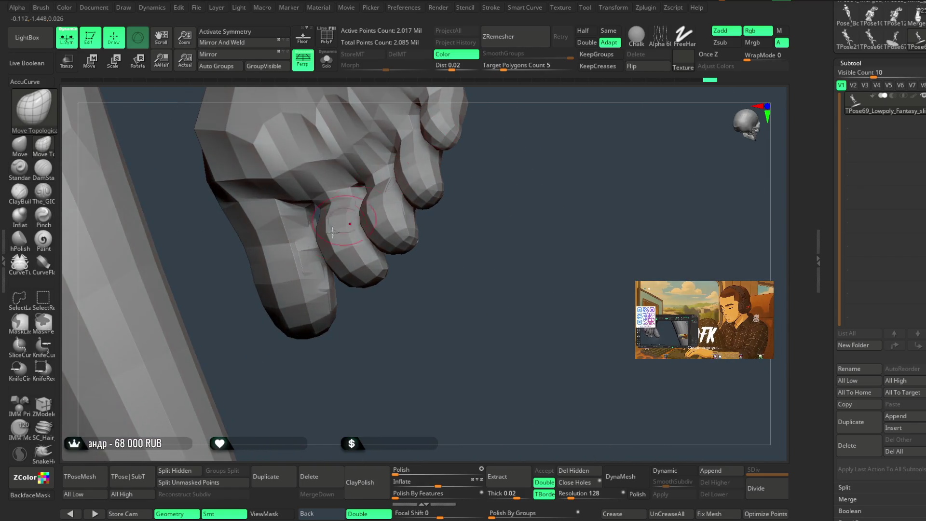
{"action": "mouse_move", "coordinate": [325, 273]}
{"action": "left_mouse_down"}
{"action": "mouse_move", "coordinate": [362, 341]}
{"action": "mouse_move", "coordinate": [386, 337]}
{"action": "mouse_move", "coordinate": [399, 199]}
{"action": "left_mouse_up"}
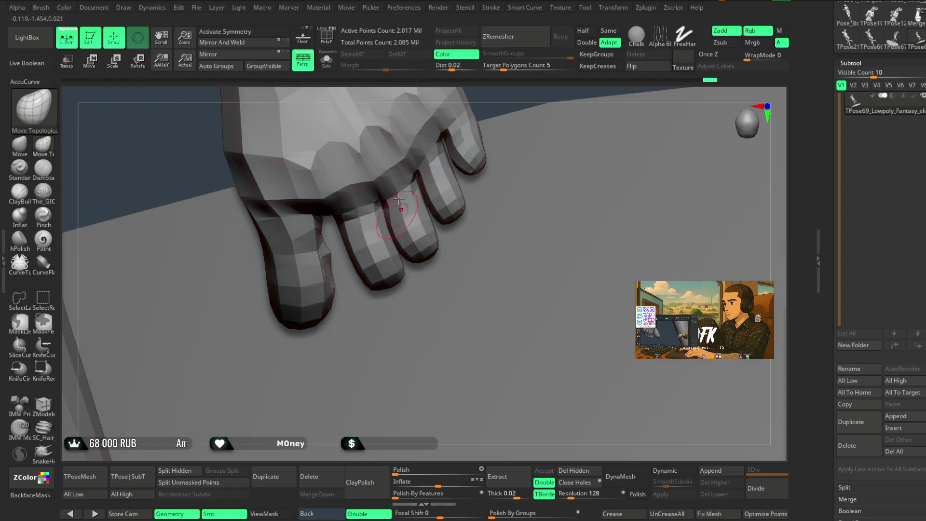
{"action": "mouse_move", "coordinate": [443, 98]}
{"action": "left_mouse_down"}
{"action": "mouse_move", "coordinate": [502, 120]}
{"action": "mouse_move", "coordinate": [369, 227]}
{"action": "left_mouse_up"}
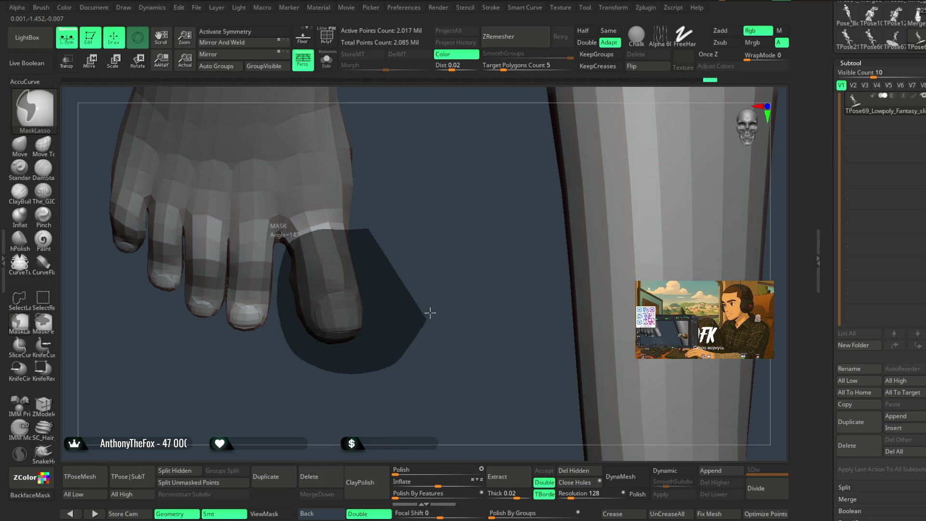
Mask and invert around the small toe, rotate it to a new angle, and return to Move Topological
{"action": "left_click_drag", "start_coordinate": [284, 251], "coordinate": [363, 235], "text": "ctrl"}
{"action": "left_click", "coordinate": [380, 209], "text": "ctrl"}
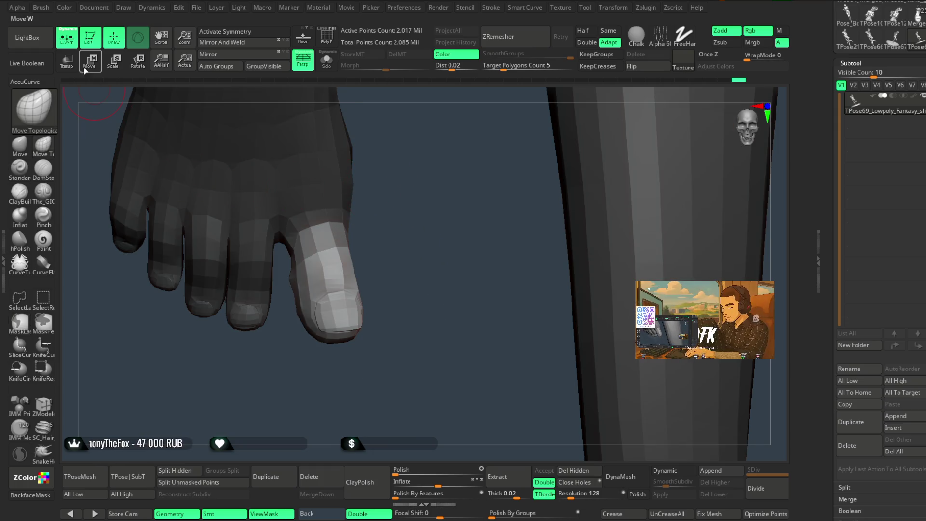
{"action": "key", "text": "w"}
{"action": "mouse_move", "coordinate": [330, 259]}
{"action": "left_mouse_down"}
{"action": "mouse_move", "coordinate": [407, 223]}
{"action": "mouse_move", "coordinate": [413, 205]}
{"action": "left_mouse_up"}
{"action": "key", "text": "q"}
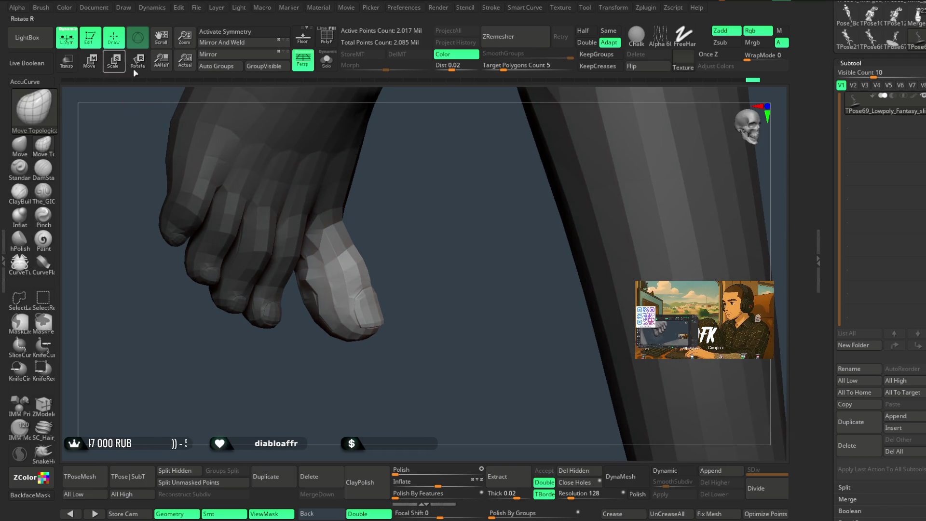
{"action": "key", "text": "b"}
{"action": "key", "text": "m"}
{"action": "key", "text": "t"}
{"action": "key", "text": "ctrl+h"}
Turn on PolyFrame and hide an edge-loop band on the toe
{"action": "key", "text": "space"}
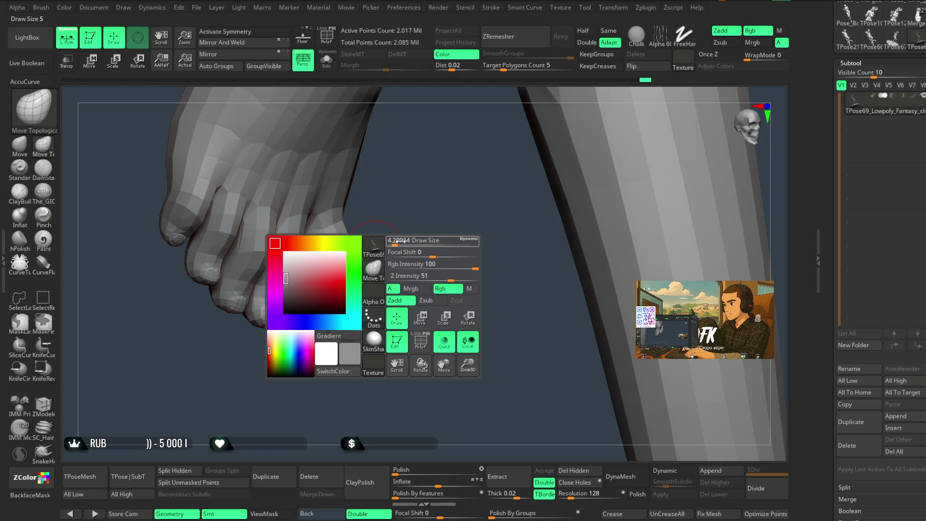
{"action": "left_click_drag", "start_coordinate": [396, 238], "coordinate": [359, 263]}
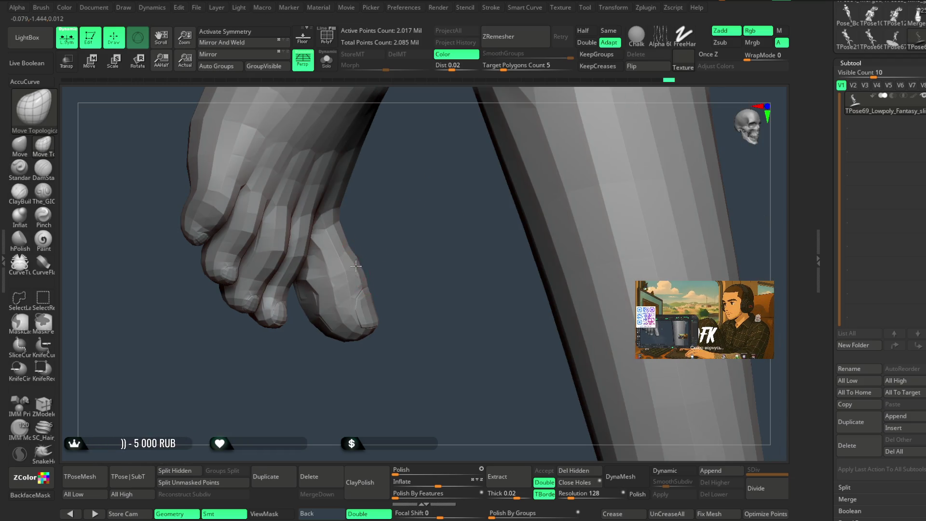
{"action": "key", "text": "space"}
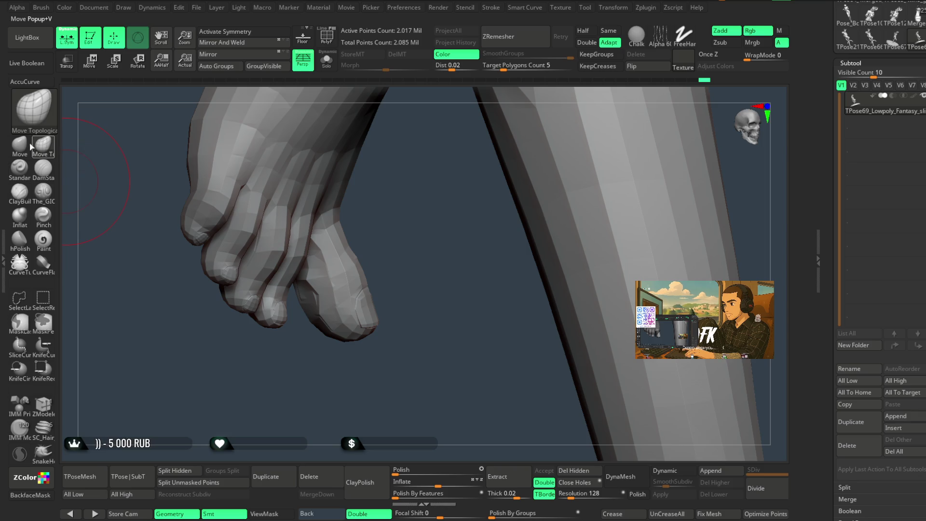
{"action": "left_click_drag", "start_coordinate": [359, 269], "coordinate": [278, 267]}
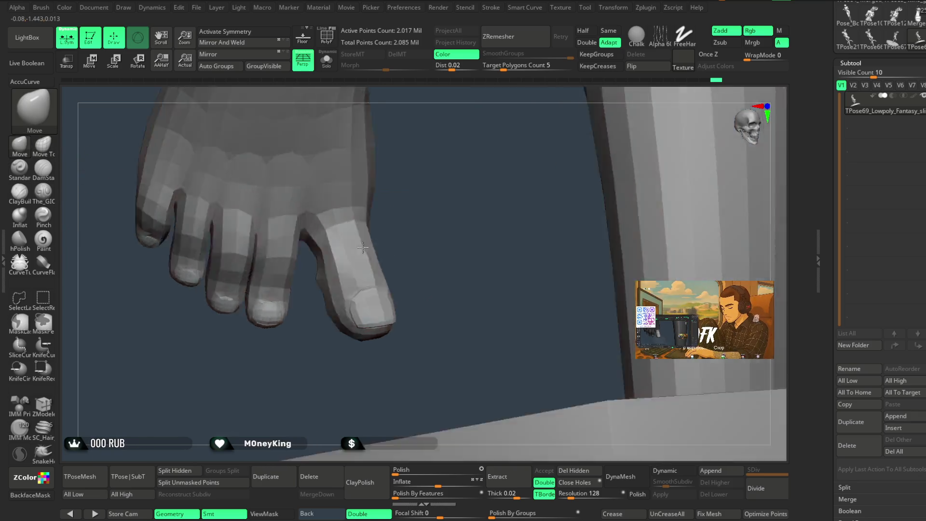
{"action": "left_click_drag", "start_coordinate": [610, 213], "coordinate": [603, 184]}
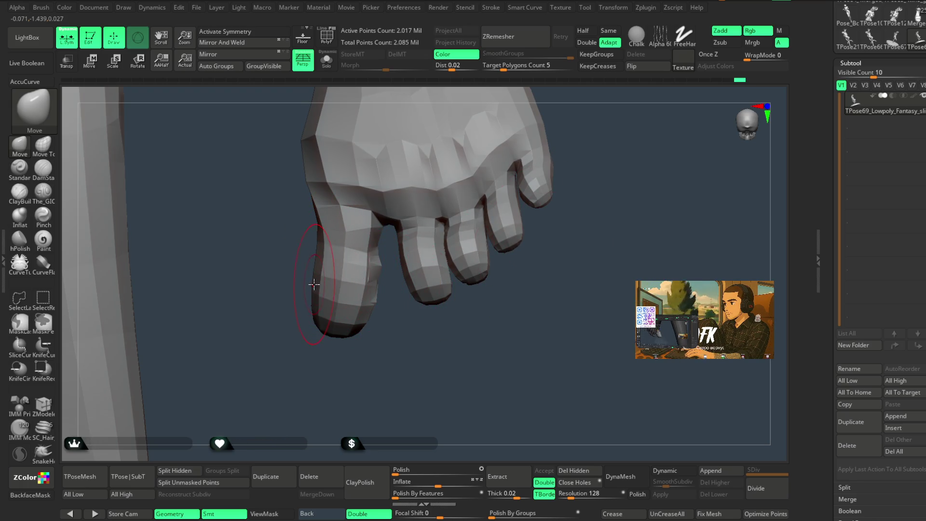
{"action": "left_click_drag", "start_coordinate": [394, 312], "coordinate": [399, 322]}
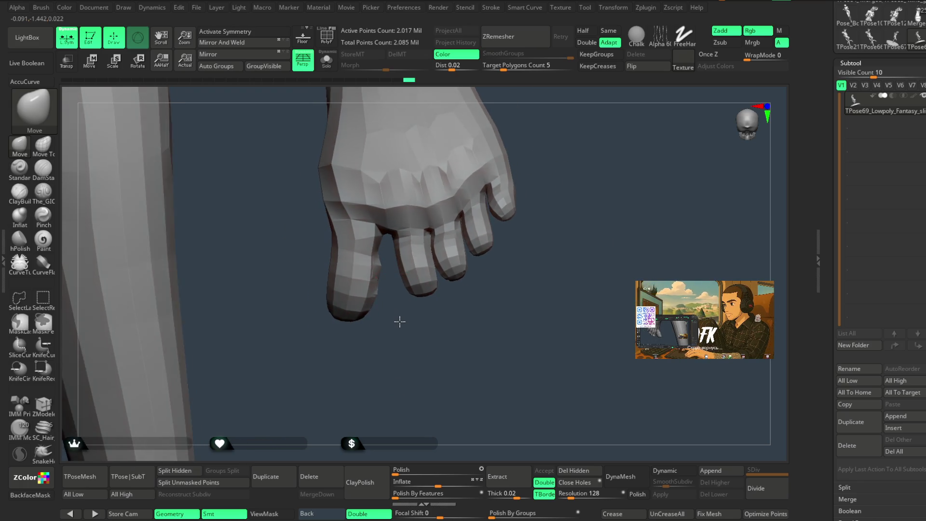
{"action": "key", "text": "shift+f"}
{"action": "left_click", "coordinate": [324, 258], "text": "ctrl+shift"}
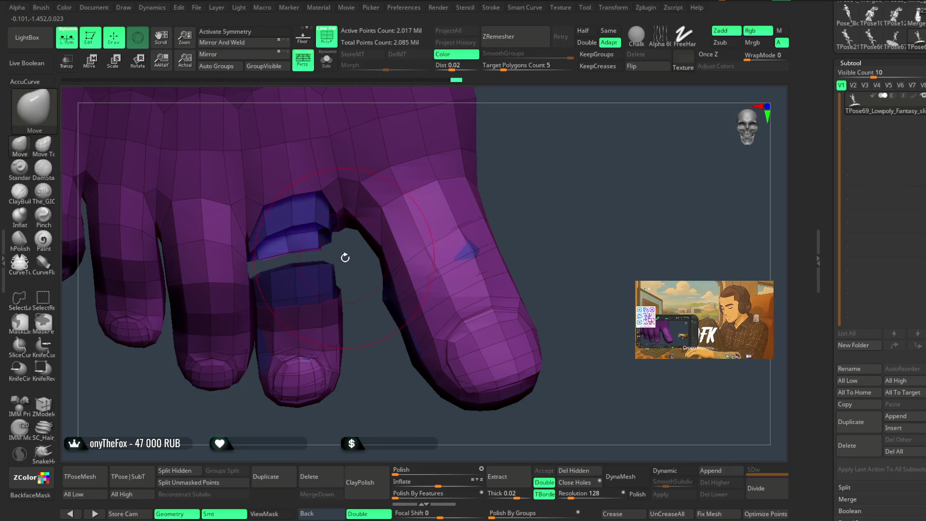
Hide four more polygon bands on the toe and a wedge of polygons near the toes
{"action": "left_click", "coordinate": [319, 281], "text": "ctrl+shift"}
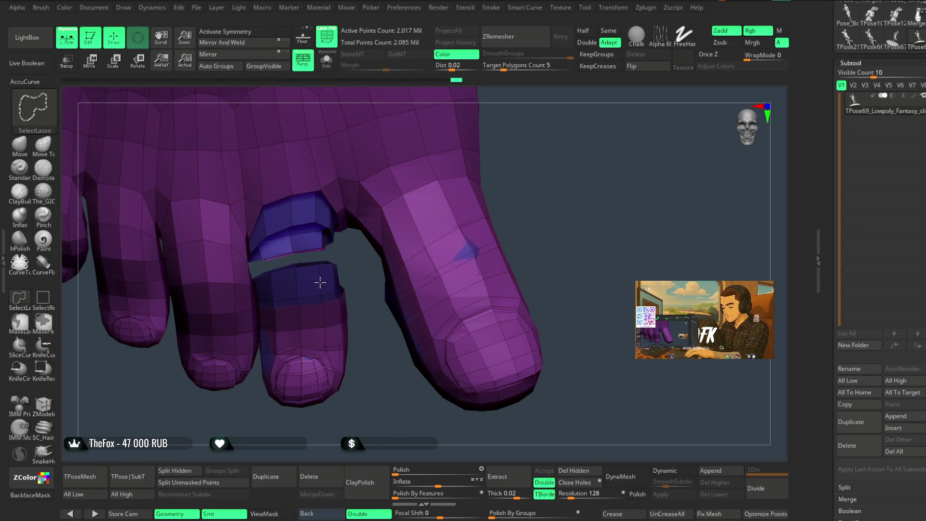
{"action": "left_click", "coordinate": [320, 311], "text": "ctrl+shift"}
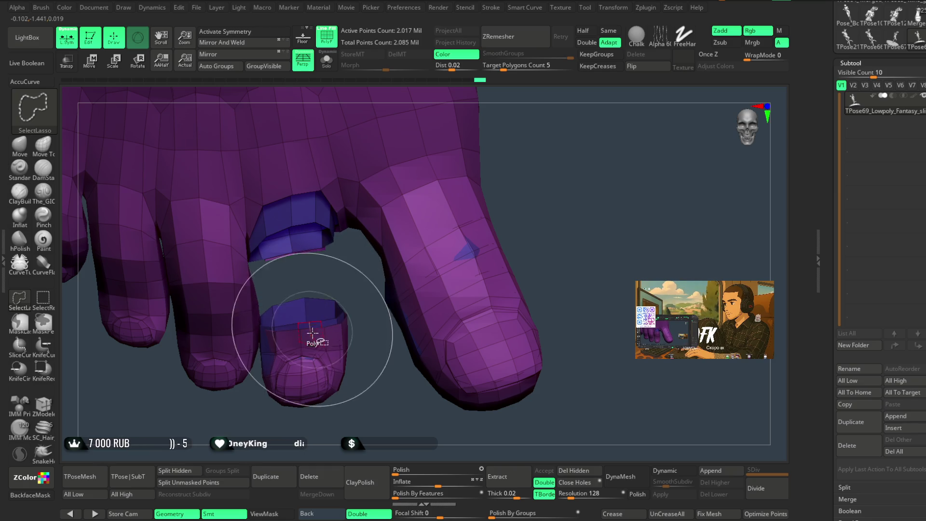
{"action": "left_click", "coordinate": [319, 326], "text": "ctrl+shift"}
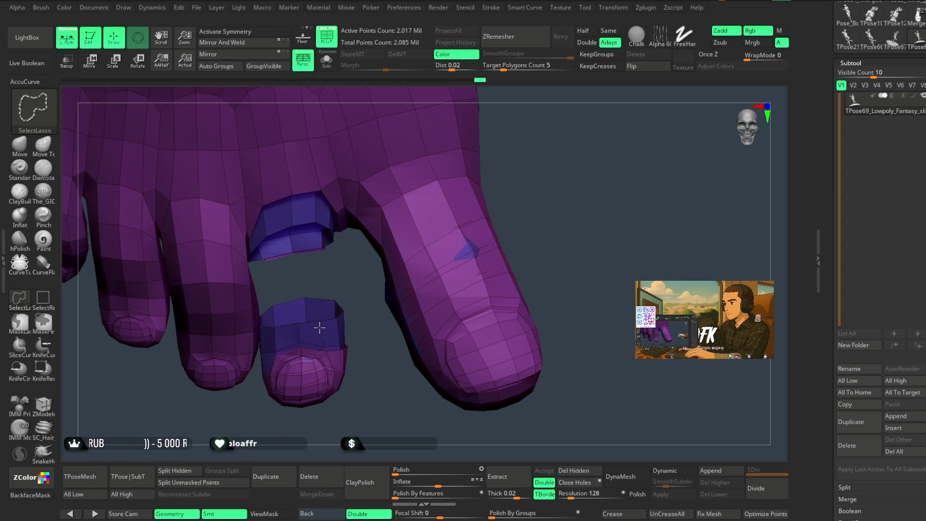
{"action": "scroll", "coordinate": [314, 313], "scroll_direction": "up", "scroll_amount": 5}
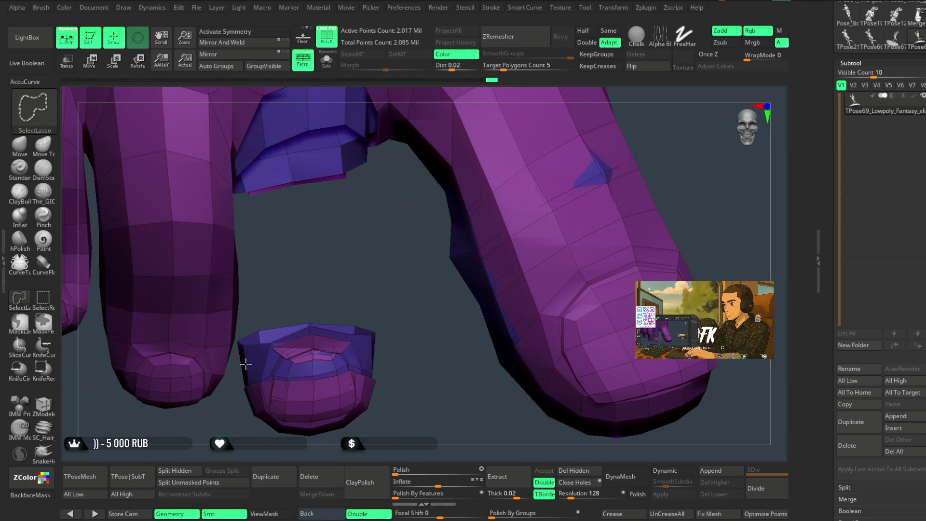
{"action": "left_click", "coordinate": [246, 367], "text": "ctrl+shift"}
{"action": "mouse_move", "coordinate": [303, 305]}
{"action": "left_mouse_down"}
{"action": "mouse_move", "coordinate": [333, 267]}
{"action": "mouse_move", "coordinate": [260, 330]}
{"action": "left_mouse_up"}
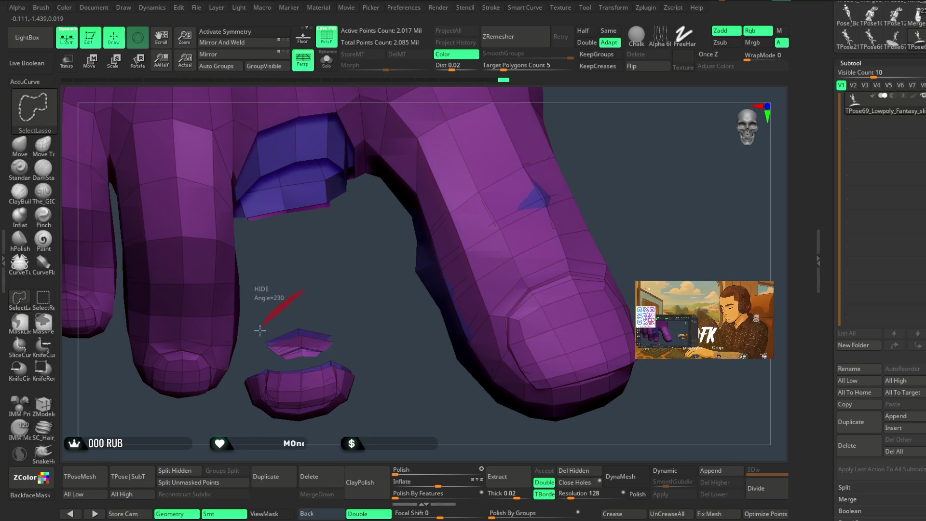
{"action": "left_click_drag", "start_coordinate": [238, 371], "coordinate": [374, 457], "text": "ctrl+shift"}
{"action": "mouse_move", "coordinate": [368, 294]}
{"action": "left_mouse_down", "text": "ctrl+shift"}
{"action": "mouse_move", "coordinate": [357, 280]}
{"action": "mouse_move", "coordinate": [353, 344]}
{"action": "mouse_move", "coordinate": [204, 401]}
{"action": "left_mouse_up", "text": "ctrl+shift"}
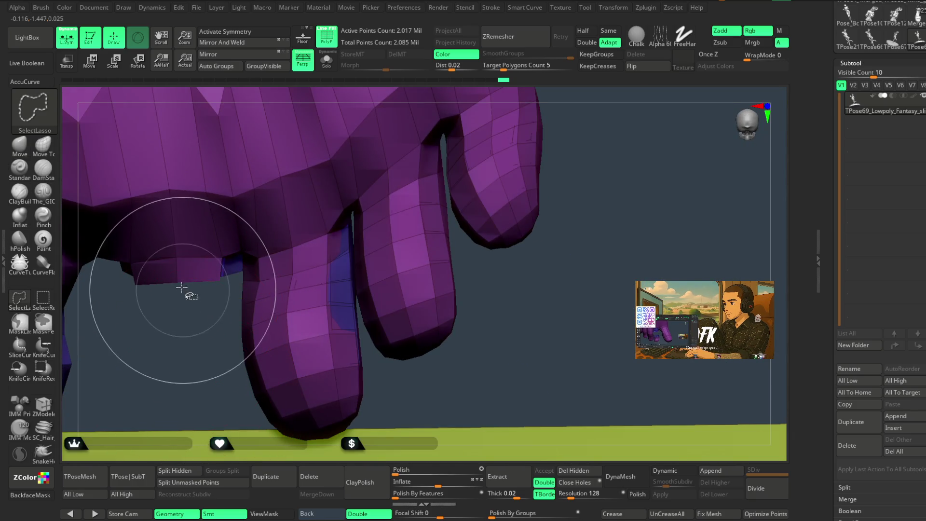
Hide the polygons around the crotch, then show the foot and hide the green sandal
{"action": "mouse_move", "coordinate": [193, 346]}
{"action": "left_mouse_down", "text": "alt"}
{"action": "mouse_move", "coordinate": [239, 365]}
{"action": "mouse_move", "coordinate": [235, 239]}
{"action": "left_mouse_up", "text": "alt"}
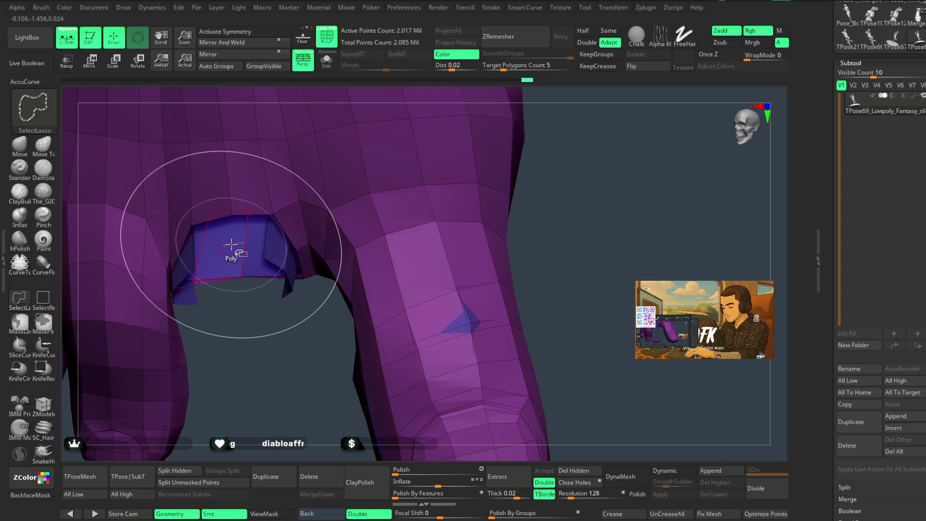
{"action": "key", "text": "ctrl+shift"}
{"action": "mouse_move", "coordinate": [265, 281]}
{"action": "left_mouse_down"}
{"action": "mouse_move", "coordinate": [305, 335]}
{"action": "mouse_move", "coordinate": [266, 334]}
{"action": "mouse_move", "coordinate": [278, 307]}
{"action": "left_mouse_up"}
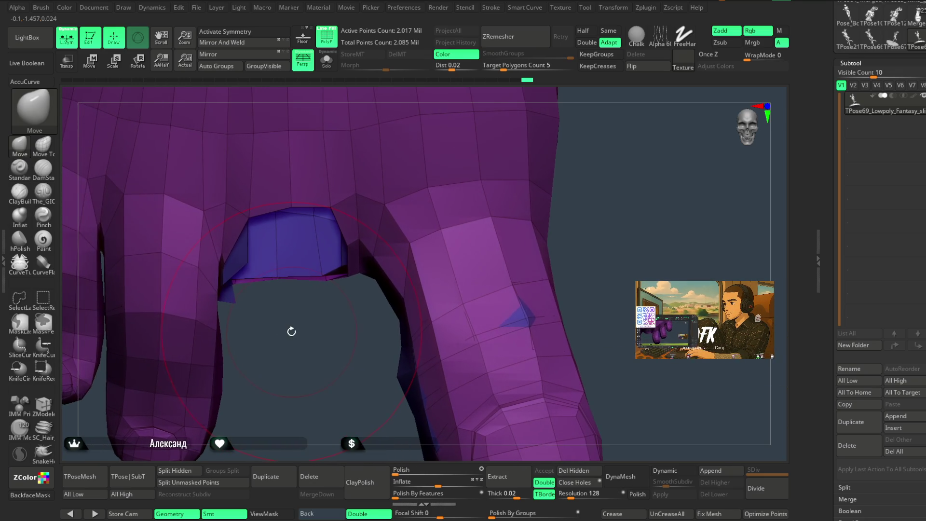
{"action": "left_click_drag", "start_coordinate": [251, 253], "coordinate": [258, 264], "text": "ctrl+shift"}
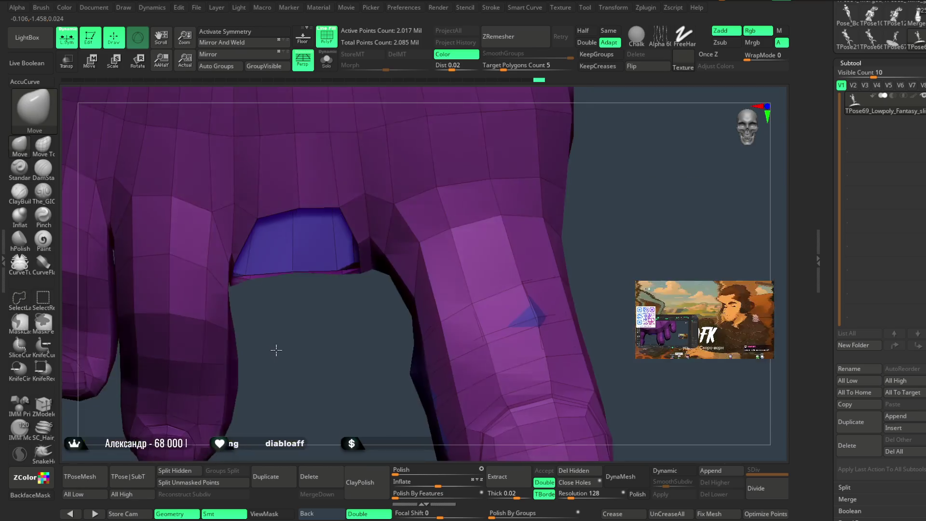
{"action": "left_click_drag", "start_coordinate": [276, 351], "coordinate": [277, 346]}
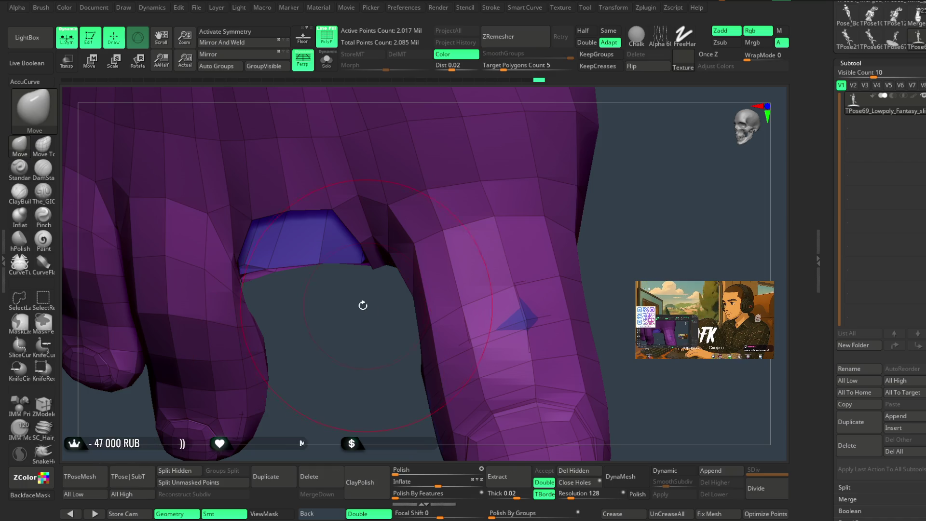
{"action": "mouse_move", "coordinate": [358, 358]}
{"action": "left_mouse_down"}
{"action": "mouse_move", "coordinate": [440, 246]}
{"action": "mouse_move", "coordinate": [449, 269]}
{"action": "mouse_move", "coordinate": [259, 337]}
{"action": "left_mouse_up"}
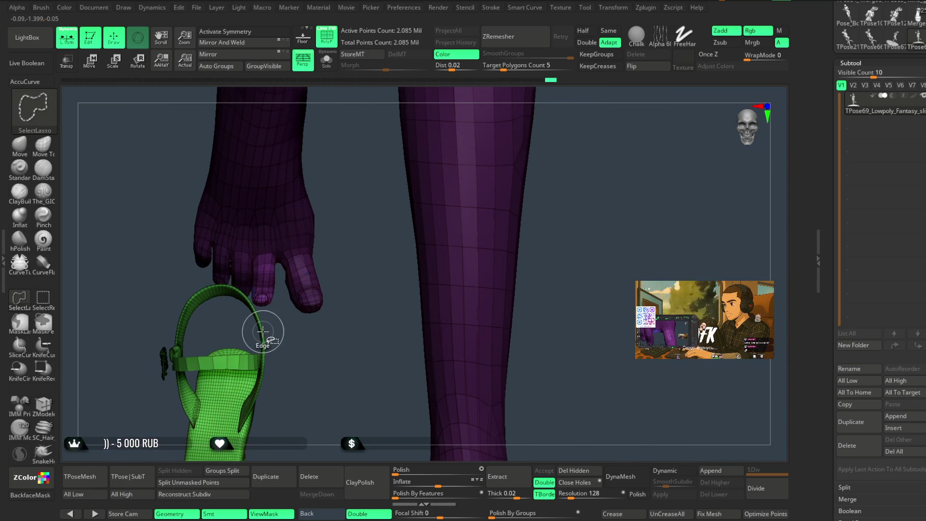
{"action": "left_click", "coordinate": [266, 357], "text": "ctrl+shift"}
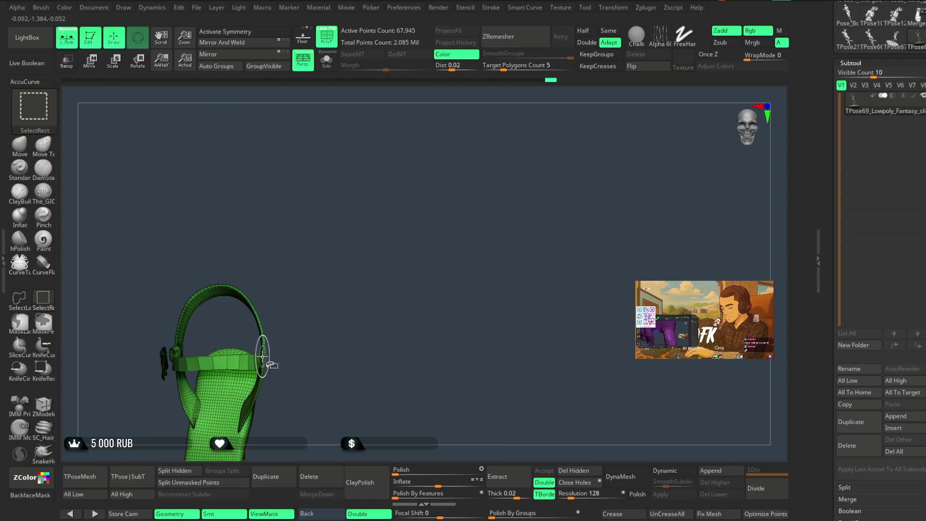
{"action": "mouse_move", "coordinate": [361, 254]}
{"action": "left_mouse_down", "text": "ctrl+shift"}
{"action": "mouse_move", "coordinate": [393, 244]}
{"action": "mouse_move", "coordinate": [341, 325]}
{"action": "mouse_move", "coordinate": [328, 386]}
{"action": "mouse_move", "coordinate": [262, 282]}
{"action": "left_mouse_up", "text": "ctrl+shift"}
Reposition the pivot and rotate the second toe around its base with Transpose Rotate
{"action": "key", "text": "w"}
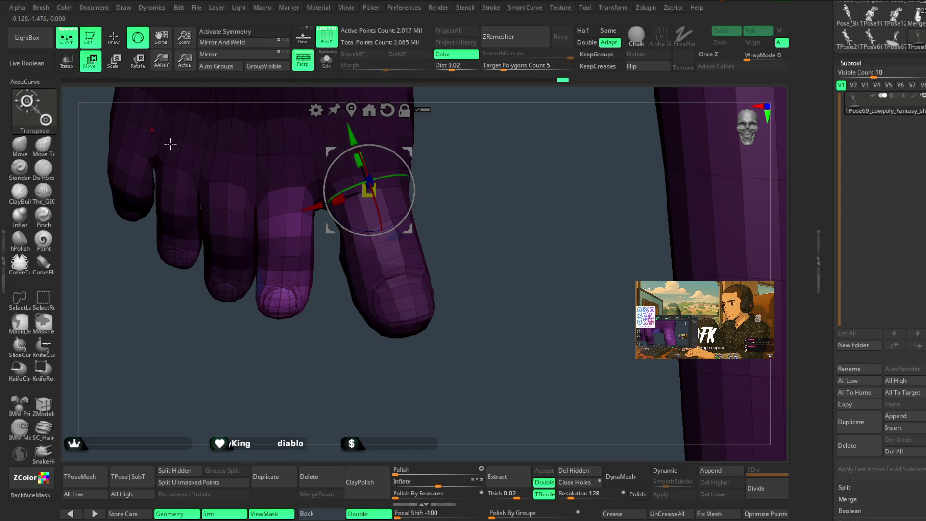
{"action": "left_click_drag", "start_coordinate": [490, 217], "coordinate": [480, 279]}
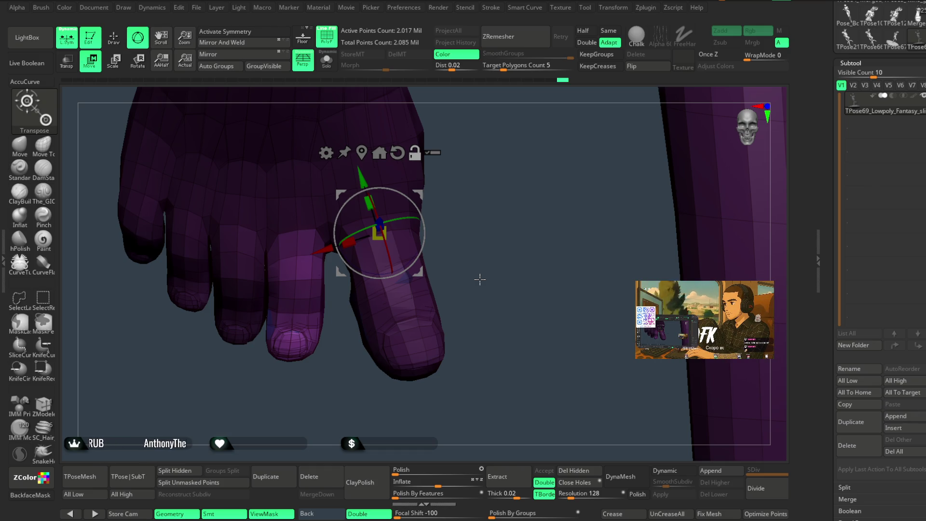
{"action": "left_click_drag", "start_coordinate": [333, 248], "coordinate": [273, 273]}
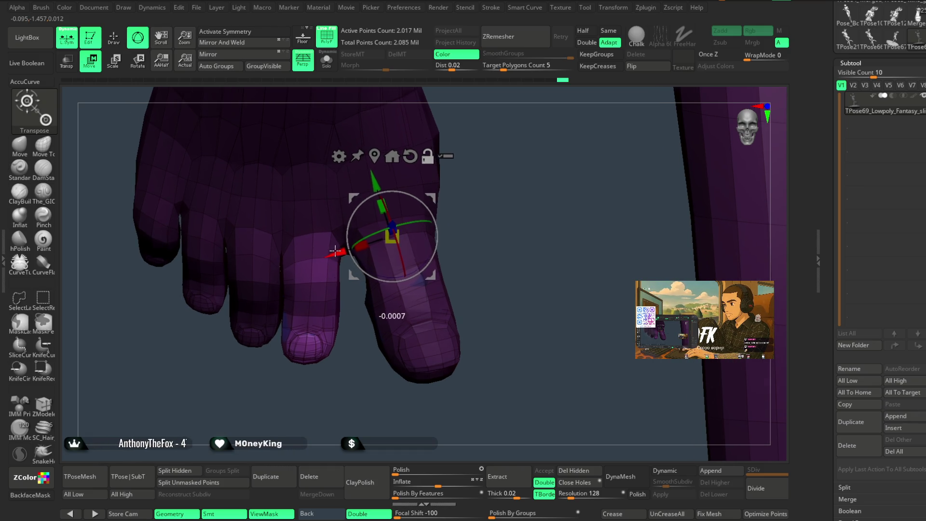
{"action": "left_click_drag", "start_coordinate": [343, 293], "coordinate": [328, 299]}
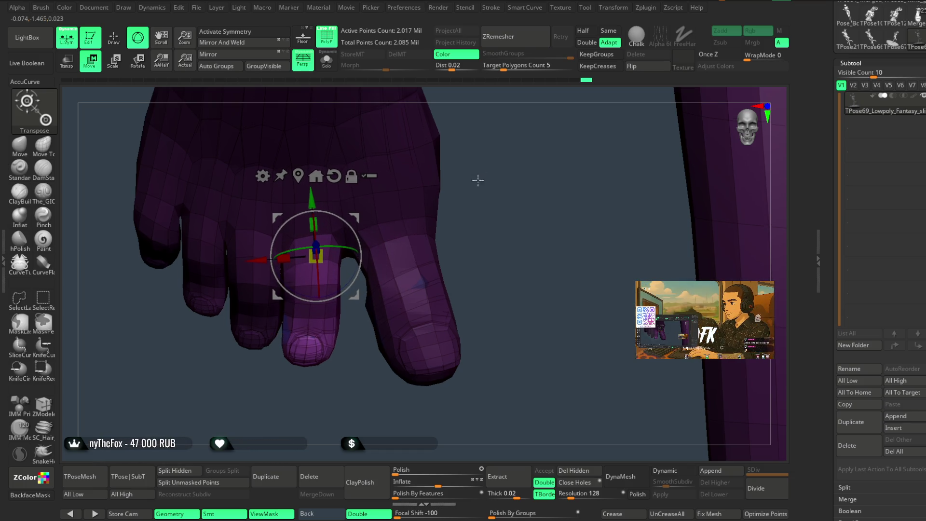
{"action": "mouse_move", "coordinate": [339, 290]}
{"action": "left_mouse_down"}
{"action": "mouse_move", "coordinate": [345, 286]}
{"action": "mouse_move", "coordinate": [333, 319]}
{"action": "left_mouse_up"}
{"action": "mouse_move", "coordinate": [424, 222]}
{"action": "left_mouse_down"}
{"action": "mouse_move", "coordinate": [474, 152]}
{"action": "mouse_move", "coordinate": [450, 182]}
{"action": "left_mouse_up"}
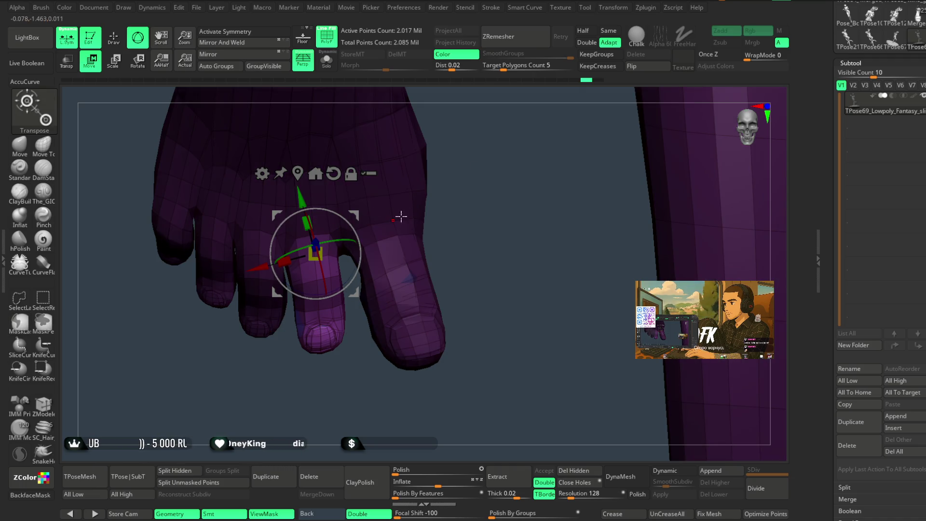
{"action": "left_click_drag", "start_coordinate": [401, 213], "coordinate": [413, 227]}
{"action": "left_click_drag", "start_coordinate": [362, 248], "coordinate": [359, 260]}
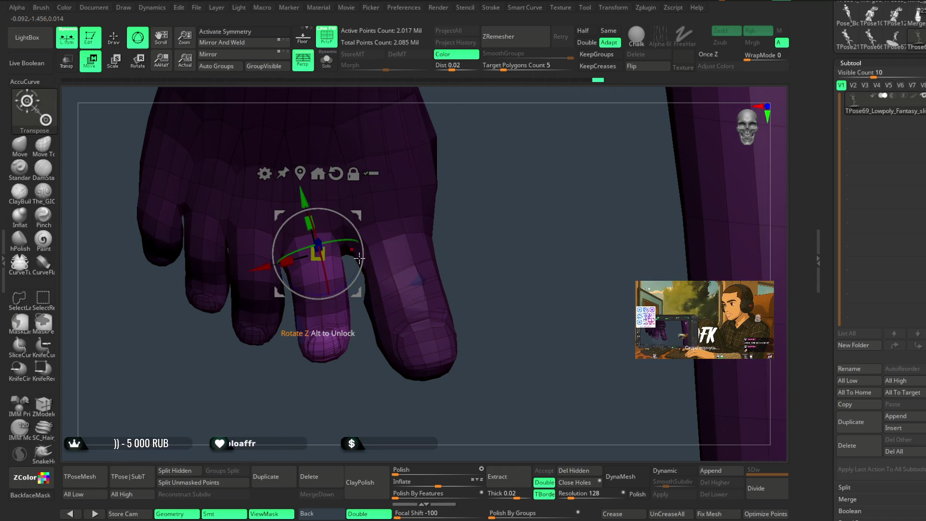
{"action": "left_click_drag", "start_coordinate": [500, 209], "coordinate": [357, 231]}
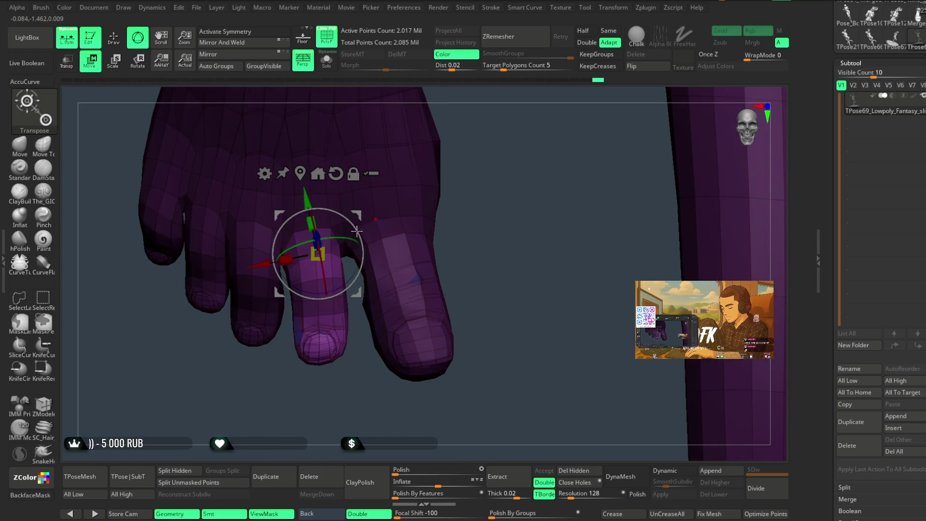
Return to the Move brush and enlarge the brush size
{"action": "key", "text": "q"}
{"action": "left_click_drag", "start_coordinate": [262, 393], "coordinate": [314, 350]}
{"action": "key", "text": "space"}
{"action": "left_click_drag", "start_coordinate": [357, 321], "coordinate": [386, 321]}
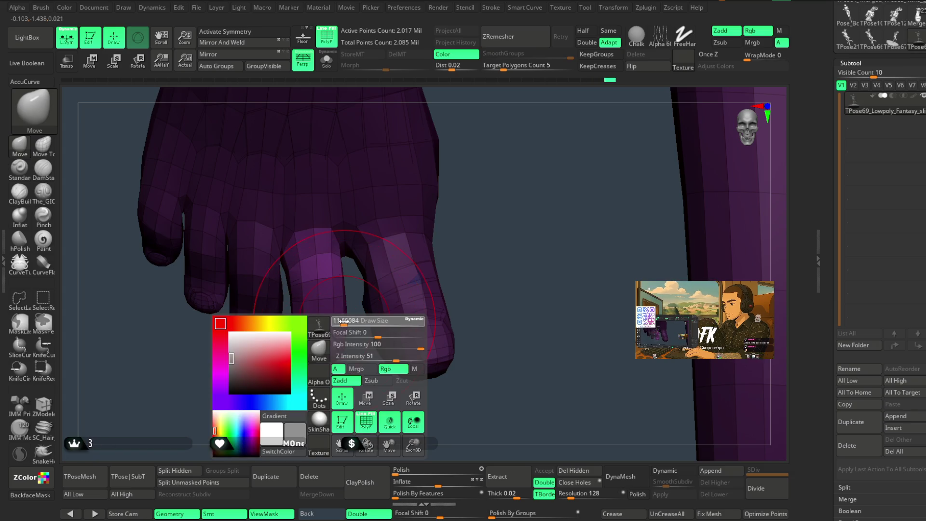
{"action": "mouse_move", "coordinate": [306, 379]}
{"action": "left_mouse_down"}
{"action": "mouse_move", "coordinate": [251, 359]}
{"action": "mouse_move", "coordinate": [269, 321]}
{"action": "left_mouse_up"}
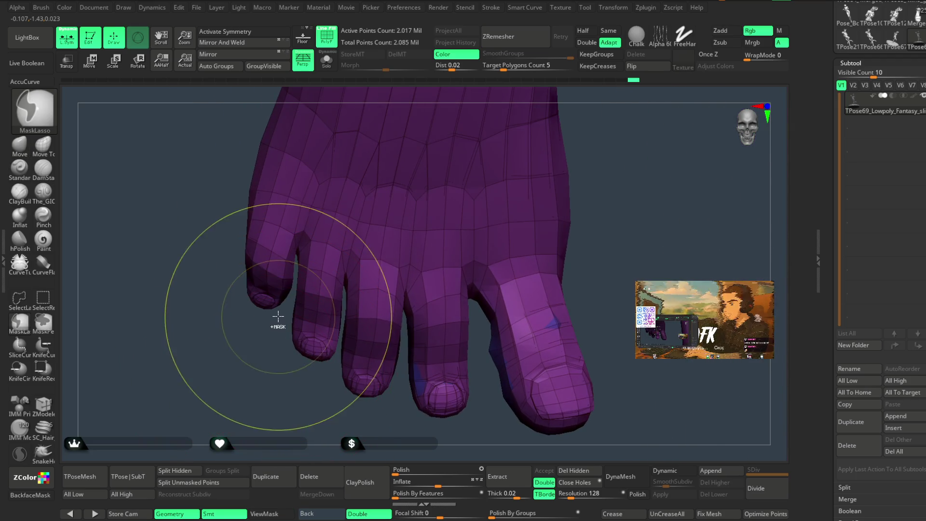
Mask everything but the little toe and rotate it to a new angle
{"action": "left_click_drag", "start_coordinate": [294, 287], "coordinate": [294, 257], "text": "ctrl"}
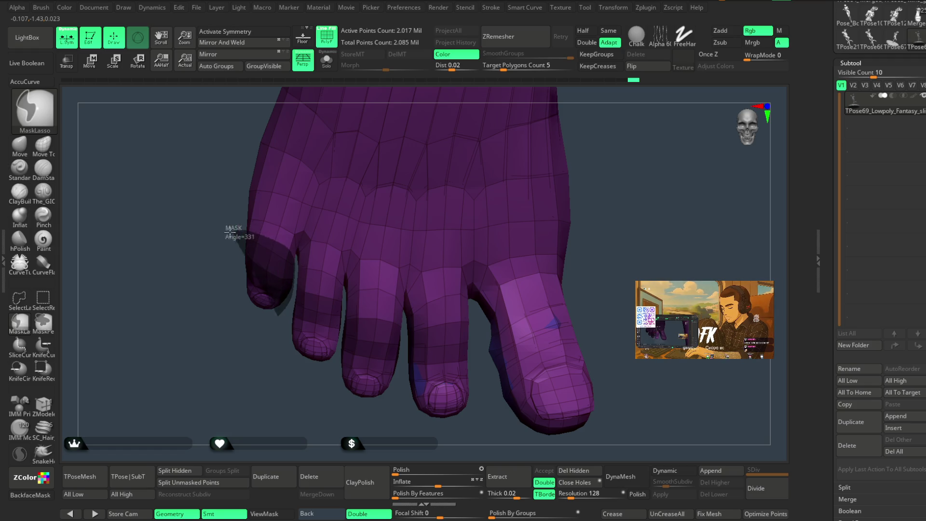
{"action": "left_click_drag", "start_coordinate": [229, 232], "coordinate": [211, 331], "text": "ctrl"}
{"action": "key", "text": "w"}
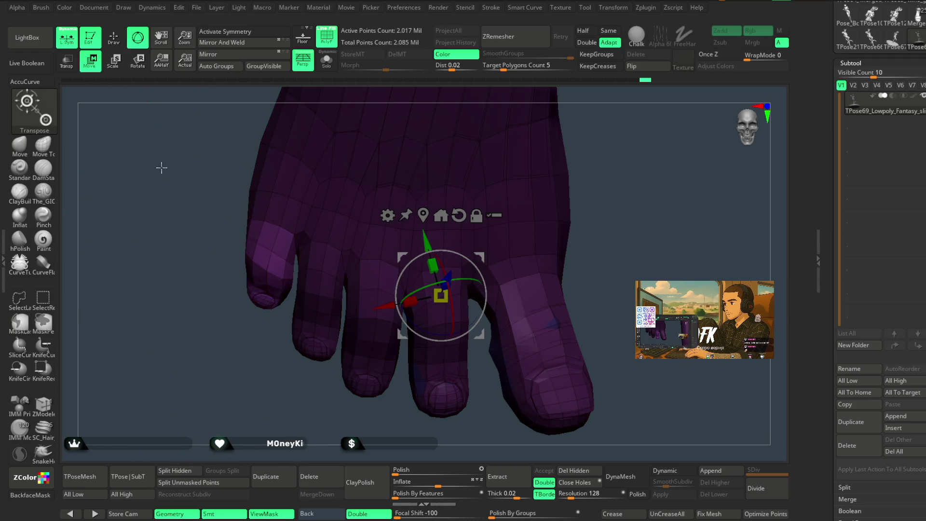
{"action": "left_click", "coordinate": [270, 228]}
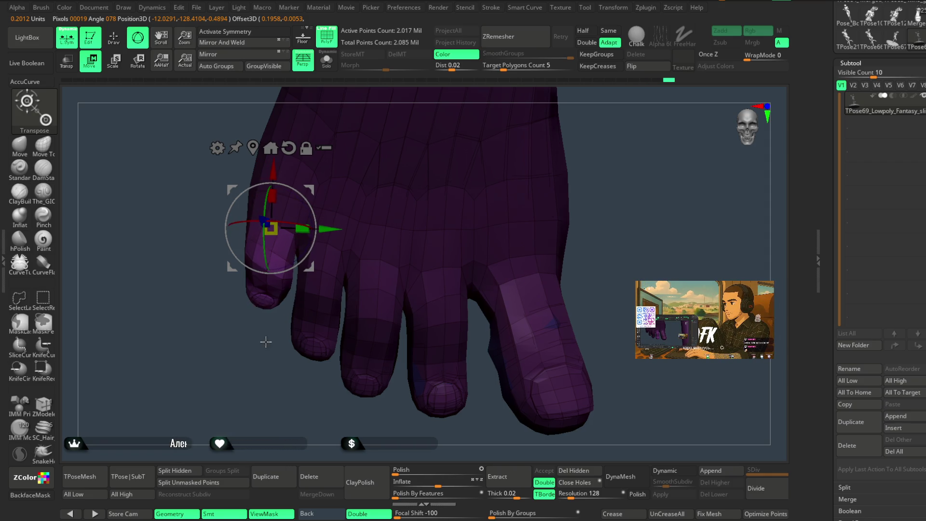
{"action": "left_click_drag", "start_coordinate": [266, 249], "coordinate": [297, 260]}
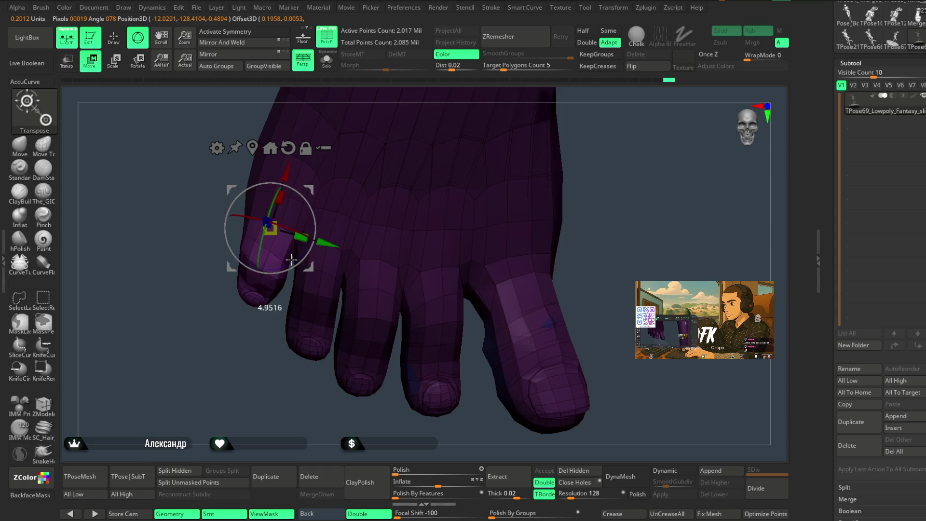
{"action": "mouse_move", "coordinate": [282, 278]}
{"action": "right_mouse_down"}
{"action": "mouse_move", "coordinate": [290, 366]}
{"action": "mouse_move", "coordinate": [302, 362]}
{"action": "mouse_move", "coordinate": [403, 208]}
{"action": "mouse_move", "coordinate": [388, 244]}
{"action": "right_mouse_up"}
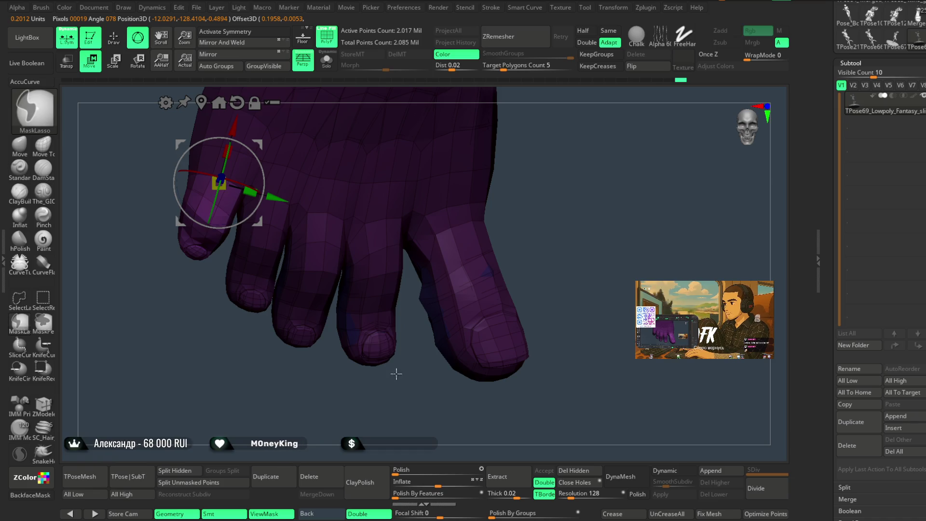
{"action": "mouse_move", "coordinate": [372, 403]}
{"action": "right_mouse_down"}
{"action": "mouse_move", "coordinate": [343, 369]}
{"action": "mouse_move", "coordinate": [368, 339]}
{"action": "mouse_move", "coordinate": [347, 332]}
{"action": "mouse_move", "coordinate": [333, 354]}
{"action": "mouse_move", "coordinate": [362, 354]}
{"action": "right_mouse_up"}
Isolate the middle toe, bend it and nudge it forward with the gizmo, then return to sculpting
{"action": "mouse_move", "coordinate": [415, 321]}
{"action": "left_mouse_down", "text": "ctrl"}
{"action": "mouse_move", "coordinate": [378, 182]}
{"action": "mouse_move", "coordinate": [333, 195]}
{"action": "mouse_move", "coordinate": [325, 258]}
{"action": "mouse_move", "coordinate": [360, 369]}
{"action": "left_mouse_up", "text": "ctrl"}
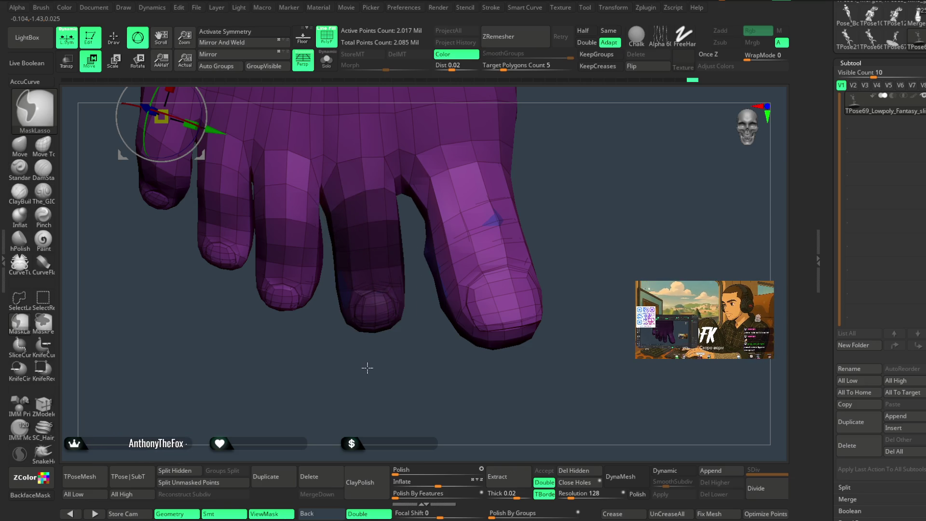
{"action": "key", "text": "ctrl+h"}
{"action": "right_click_drag", "start_coordinate": [459, 199], "coordinate": [464, 177]}
{"action": "left_click_drag", "start_coordinate": [177, 110], "coordinate": [342, 248], "text": "alt"}
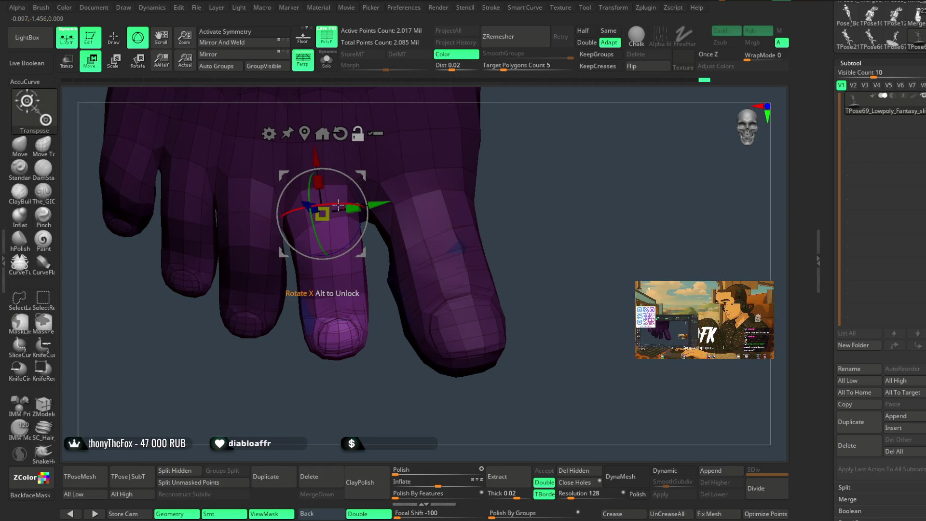
{"action": "mouse_move", "coordinate": [530, 126]}
{"action": "right_mouse_down"}
{"action": "mouse_move", "coordinate": [486, 135]}
{"action": "mouse_move", "coordinate": [555, 118]}
{"action": "right_mouse_up"}
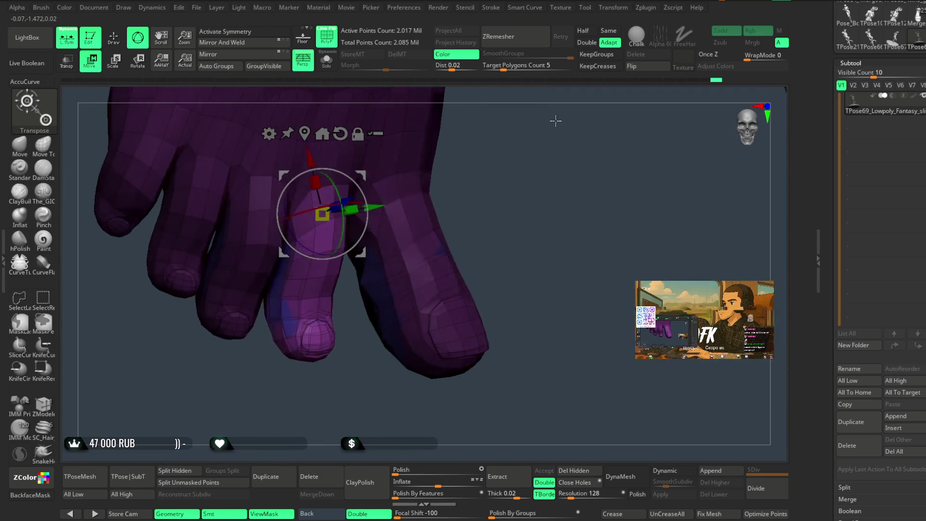
{"action": "left_click_drag", "start_coordinate": [354, 199], "coordinate": [345, 205]}
{"action": "left_click_drag", "start_coordinate": [333, 248], "coordinate": [337, 251]}
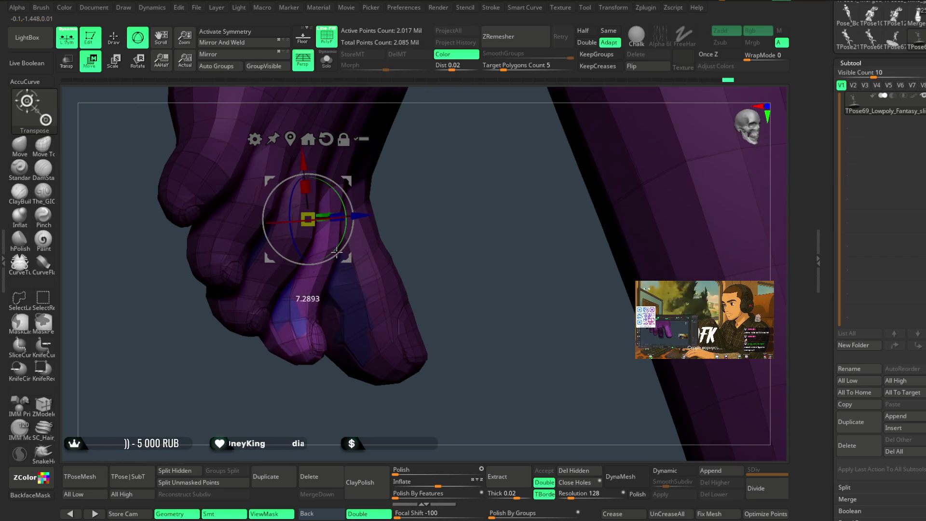
{"action": "right_click_drag", "start_coordinate": [367, 212], "coordinate": [352, 222]}
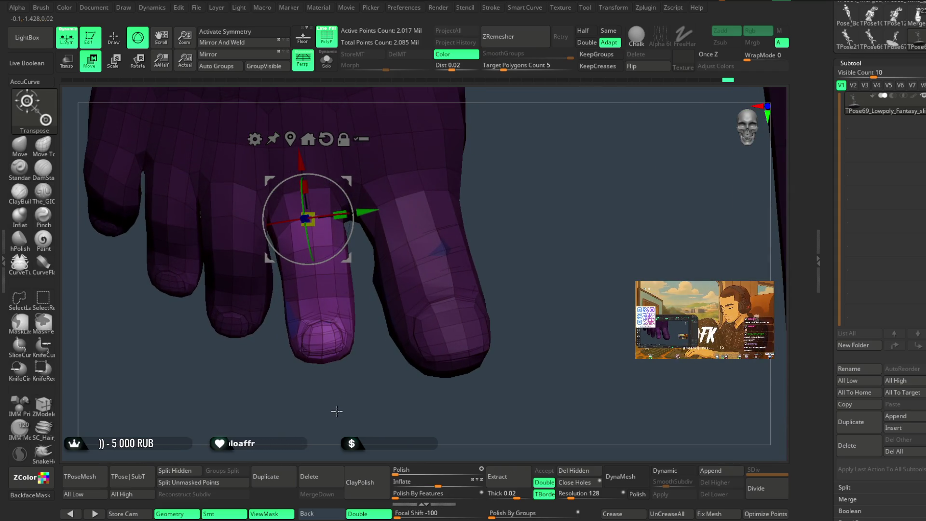
{"action": "left_click_drag", "start_coordinate": [305, 220], "coordinate": [309, 236]}
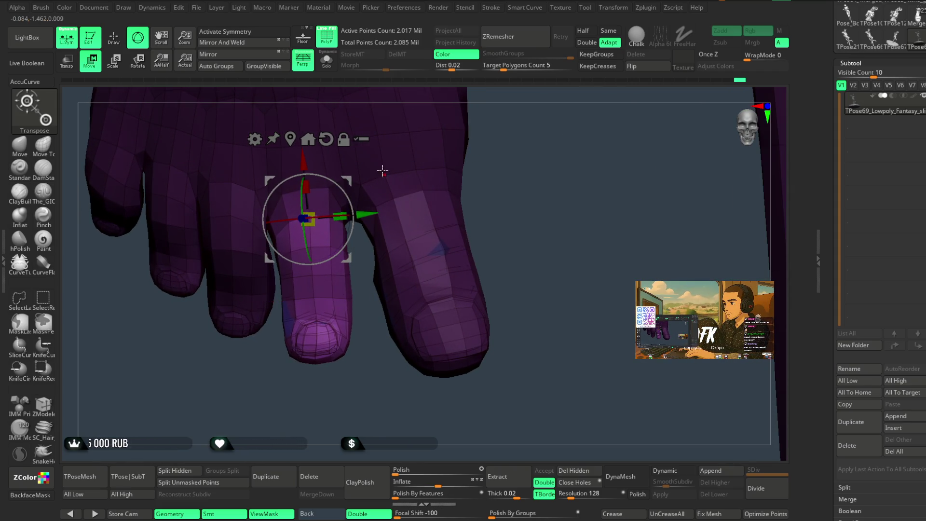
{"action": "key", "text": "q"}
{"action": "key", "text": "space"}
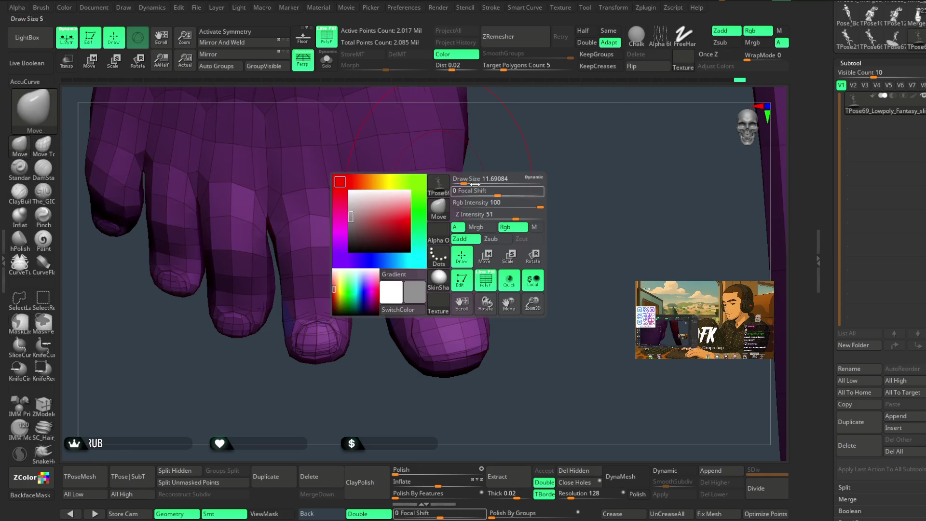
{"action": "left_click_drag", "start_coordinate": [459, 178], "coordinate": [430, 192]}
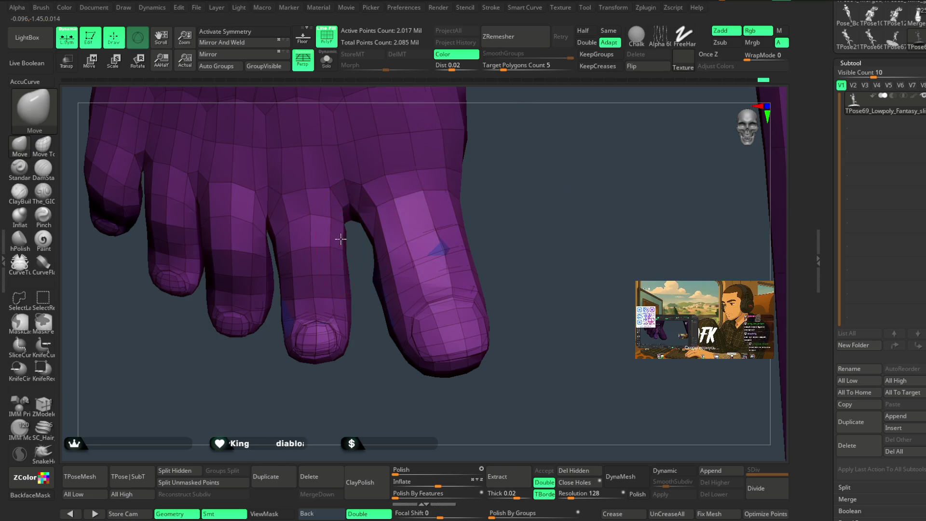
{"action": "mouse_move", "coordinate": [323, 379]}
{"action": "left_mouse_down"}
{"action": "mouse_move", "coordinate": [356, 382]}
{"action": "mouse_move", "coordinate": [386, 279]}
{"action": "left_mouse_up"}
{"action": "key", "text": "space"}
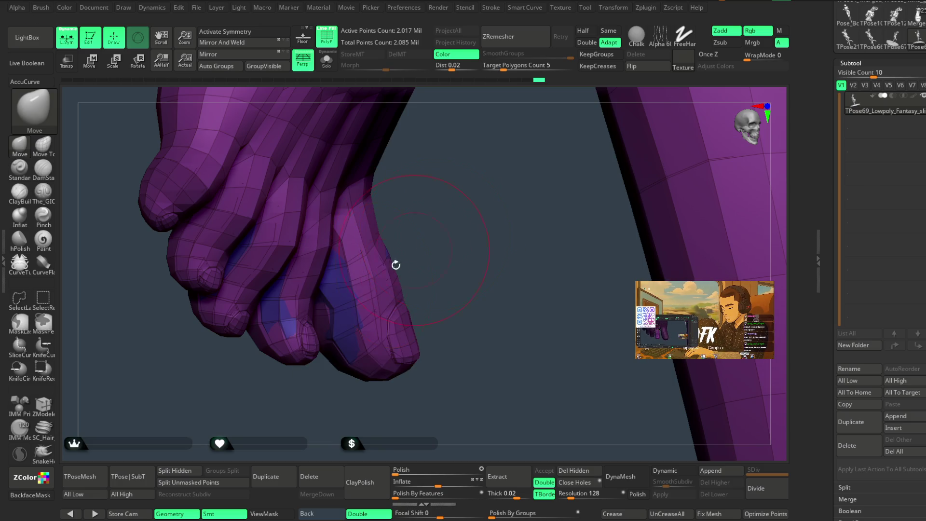
{"action": "mouse_move", "coordinate": [428, 215]}
{"action": "left_mouse_down"}
{"action": "mouse_move", "coordinate": [362, 355]}
{"action": "mouse_move", "coordinate": [370, 332]}
{"action": "left_mouse_up"}
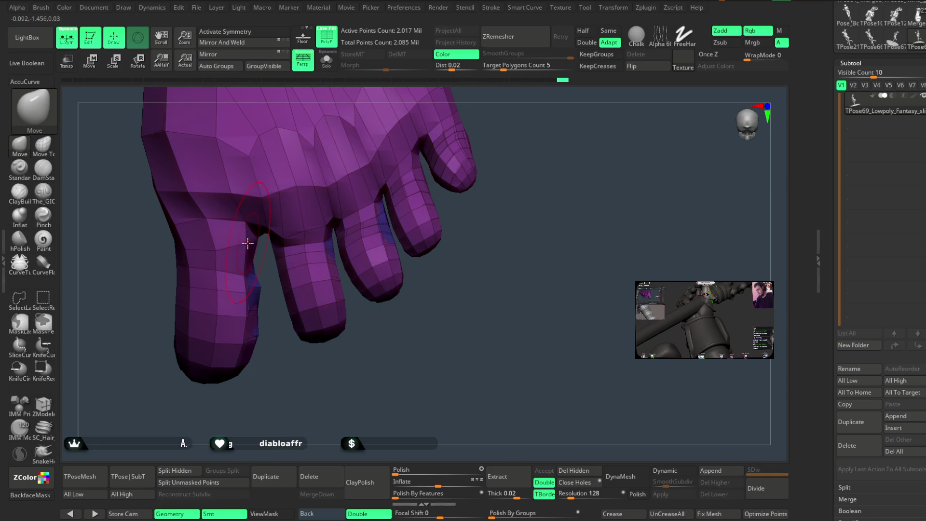
{"action": "key", "text": "space"}
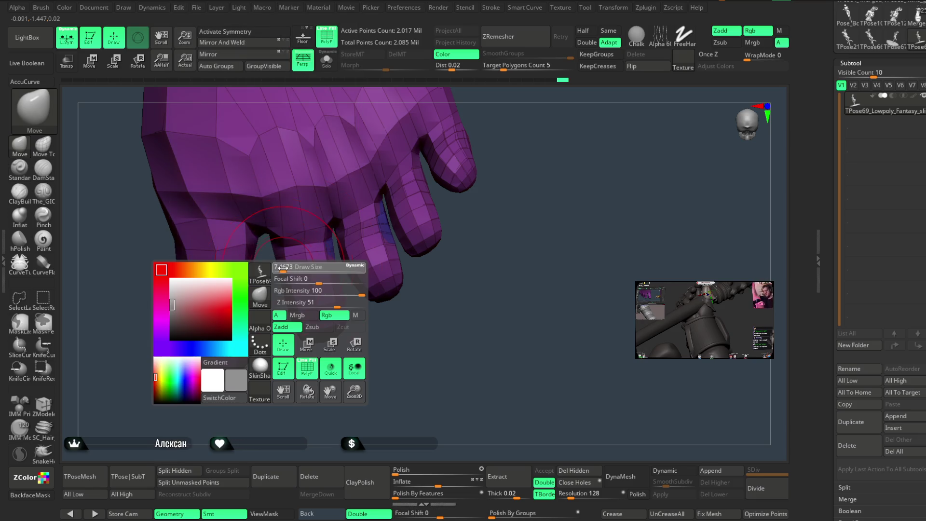
{"action": "key", "text": "shift"}
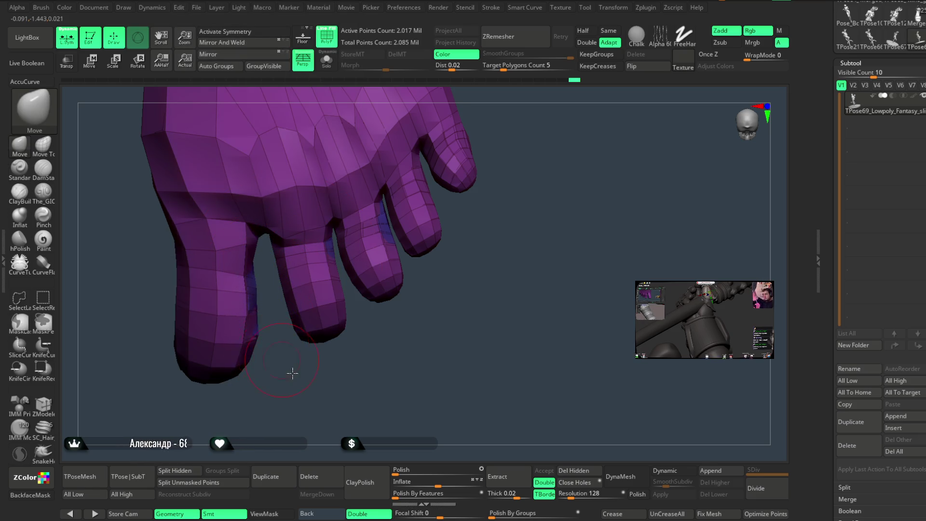
{"action": "left_click_drag", "start_coordinate": [291, 375], "coordinate": [233, 246]}
{"action": "left_click_drag", "start_coordinate": [175, 301], "coordinate": [221, 268]}
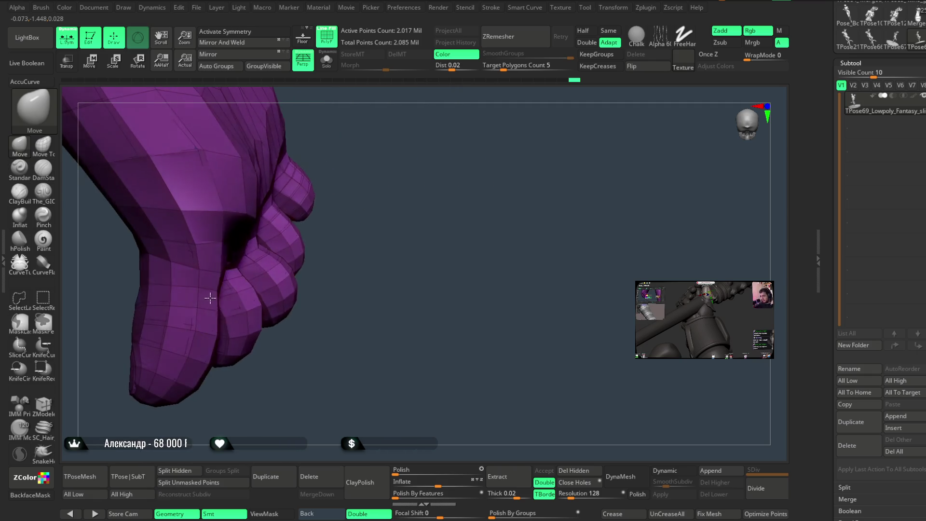
{"action": "mouse_move", "coordinate": [376, 203]}
{"action": "left_mouse_down"}
{"action": "mouse_move", "coordinate": [379, 211]}
{"action": "mouse_move", "coordinate": [388, 200]}
{"action": "mouse_move", "coordinate": [375, 217]}
{"action": "mouse_move", "coordinate": [377, 200]}
{"action": "mouse_move", "coordinate": [306, 275]}
{"action": "mouse_move", "coordinate": [356, 248]}
{"action": "mouse_move", "coordinate": [404, 237]}
{"action": "mouse_move", "coordinate": [289, 291]}
{"action": "mouse_move", "coordinate": [247, 251]}
{"action": "left_mouse_up"}
{"action": "key", "text": "space"}
{"action": "mouse_move", "coordinate": [351, 212]}
{"action": "left_mouse_down"}
{"action": "mouse_move", "coordinate": [297, 227]}
{"action": "mouse_move", "coordinate": [375, 222]}
{"action": "mouse_move", "coordinate": [386, 211]}
{"action": "mouse_move", "coordinate": [320, 252]}
{"action": "mouse_move", "coordinate": [329, 259]}
{"action": "left_mouse_up"}
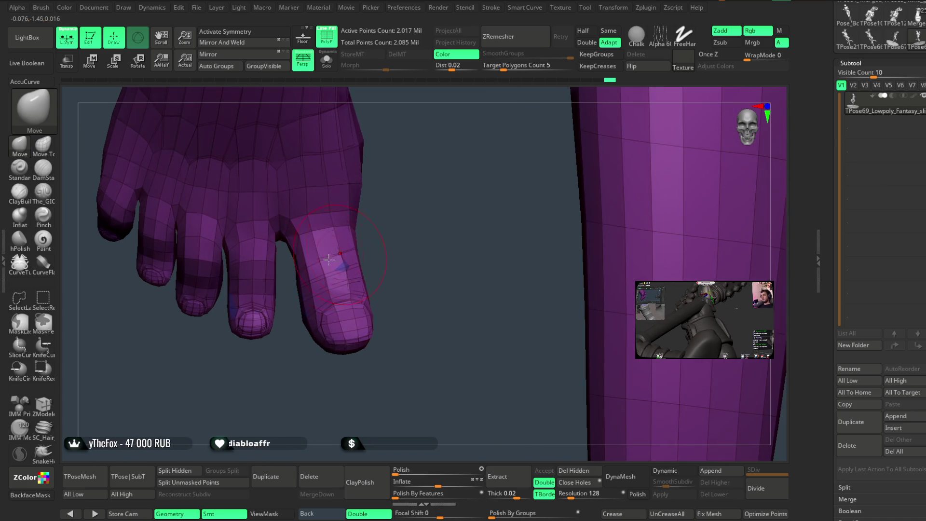
{"action": "mouse_move", "coordinate": [392, 185]}
{"action": "left_mouse_down"}
{"action": "mouse_move", "coordinate": [290, 355]}
{"action": "mouse_move", "coordinate": [284, 310]}
{"action": "mouse_move", "coordinate": [246, 358]}
{"action": "mouse_move", "coordinate": [301, 316]}
{"action": "left_mouse_up"}
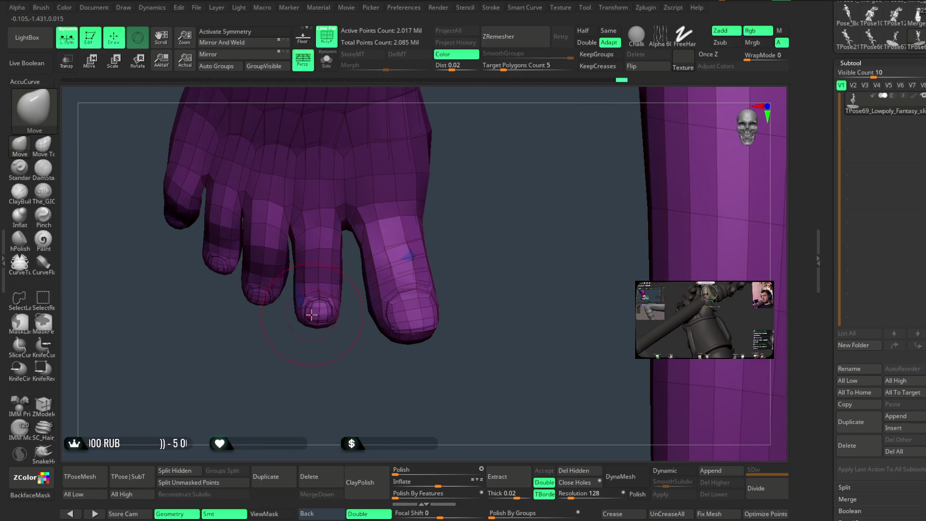
{"action": "left_click_drag", "start_coordinate": [293, 347], "coordinate": [326, 288]}
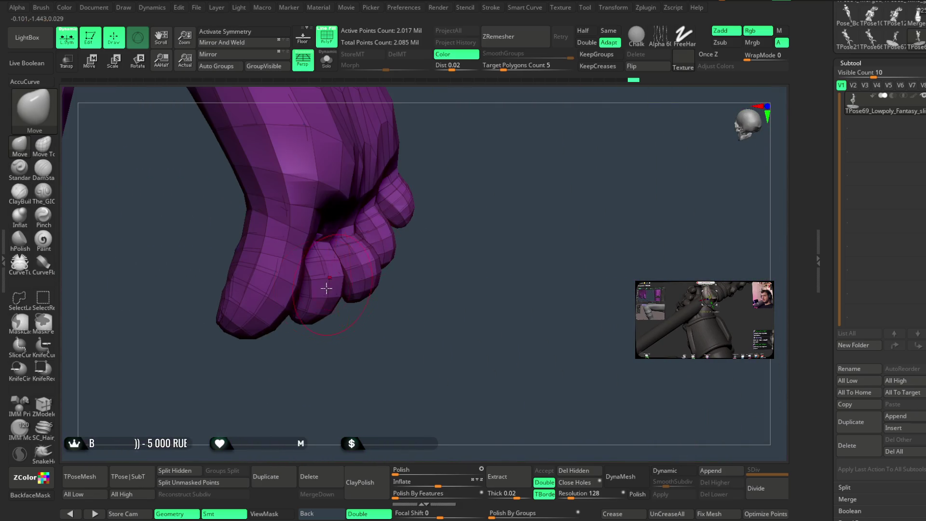
{"action": "left_click_drag", "start_coordinate": [385, 311], "coordinate": [321, 264], "text": "shift"}
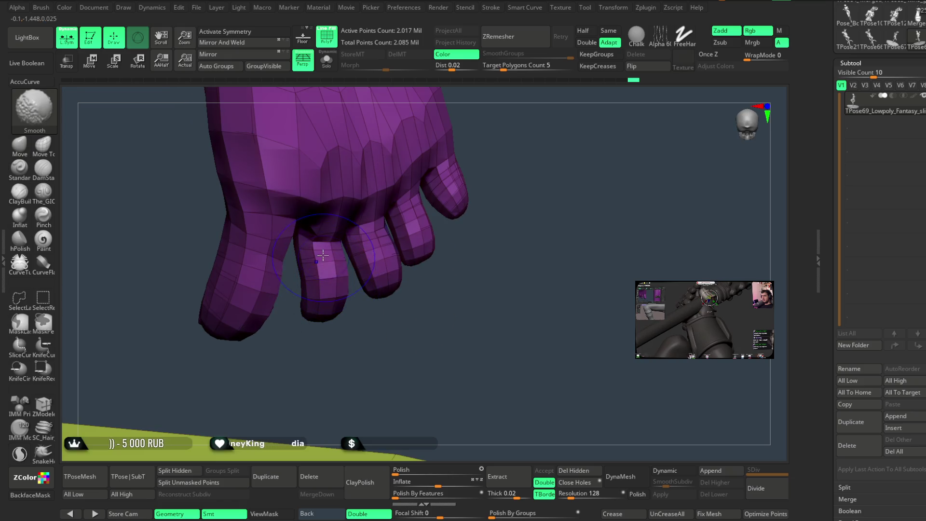
{"action": "mouse_move", "coordinate": [343, 334]}
{"action": "left_mouse_down"}
{"action": "mouse_move", "coordinate": [440, 180]}
{"action": "mouse_move", "coordinate": [230, 334]}
{"action": "left_mouse_up"}
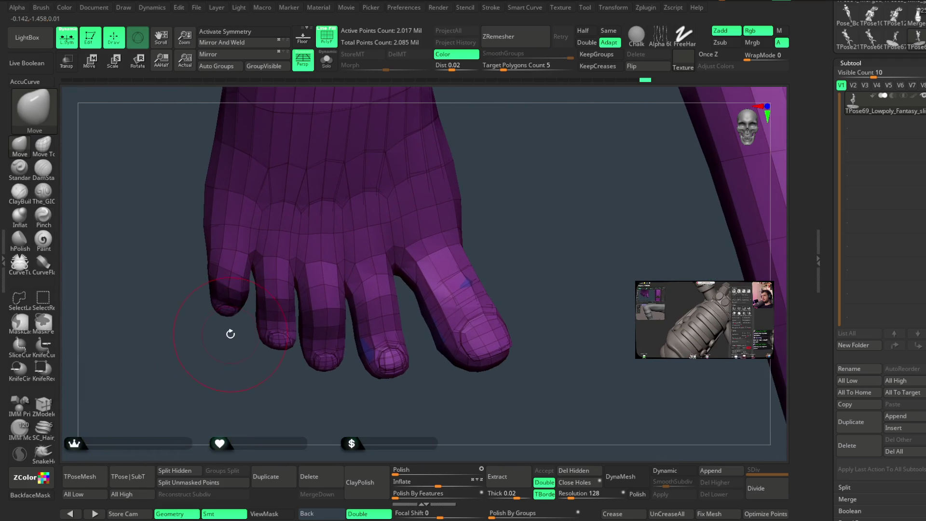
{"action": "mouse_move", "coordinate": [224, 300]}
{"action": "left_mouse_down"}
{"action": "mouse_move", "coordinate": [198, 376]}
{"action": "mouse_move", "coordinate": [182, 331]}
{"action": "mouse_move", "coordinate": [290, 155]}
{"action": "mouse_move", "coordinate": [305, 94]}
{"action": "mouse_move", "coordinate": [253, 314]}
{"action": "left_mouse_up"}
{"action": "key", "text": "space"}
{"action": "mouse_move", "coordinate": [337, 299]}
{"action": "left_mouse_down"}
{"action": "mouse_move", "coordinate": [279, 289]}
{"action": "mouse_move", "coordinate": [300, 224]}
{"action": "left_mouse_up"}
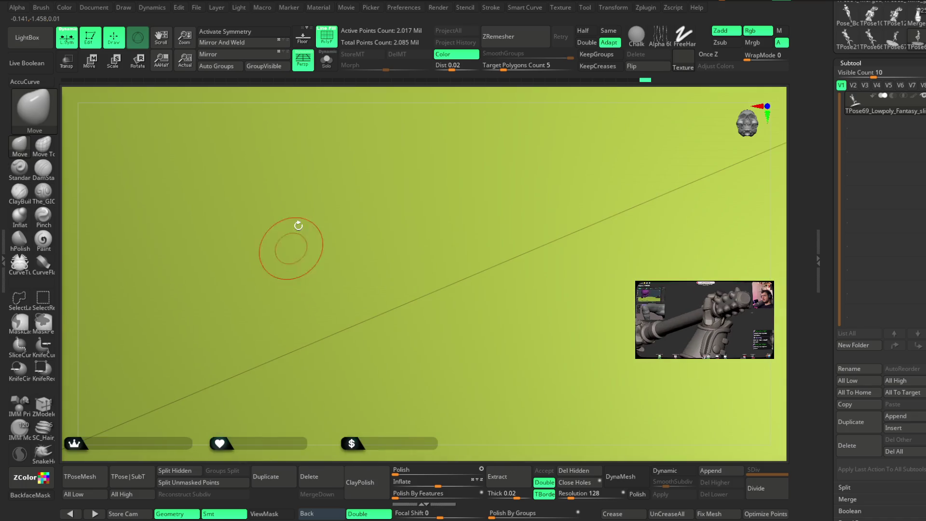
{"action": "left_click_drag", "start_coordinate": [347, 97], "coordinate": [271, 274]}
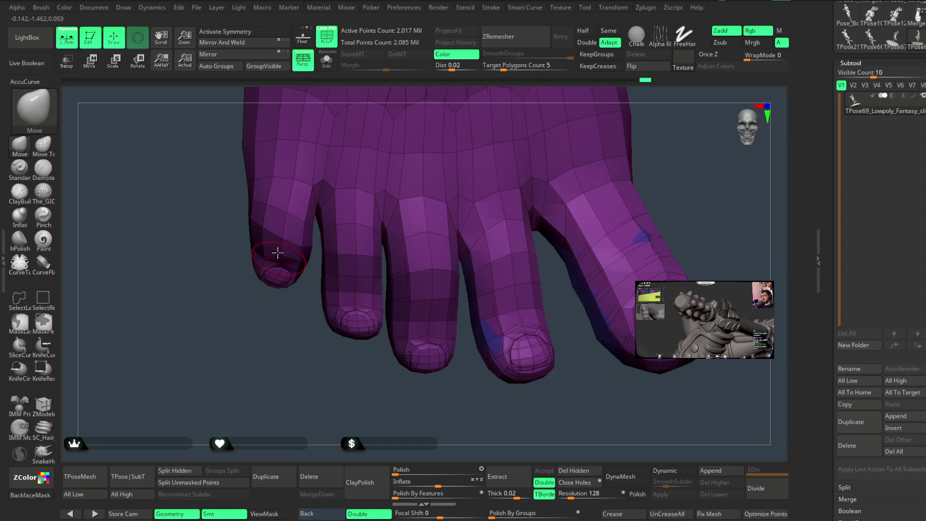
{"action": "left_click_drag", "start_coordinate": [280, 342], "coordinate": [288, 251]}
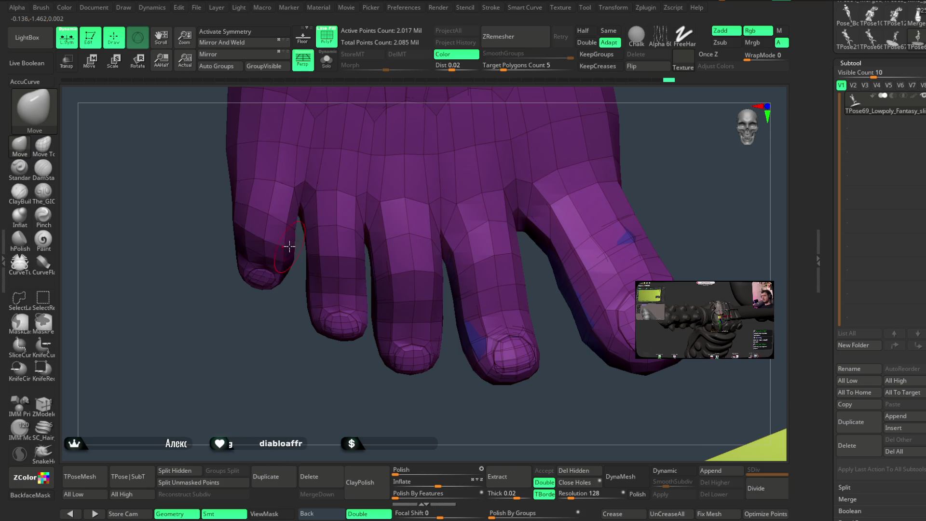
{"action": "left_click_drag", "start_coordinate": [290, 245], "coordinate": [290, 306]}
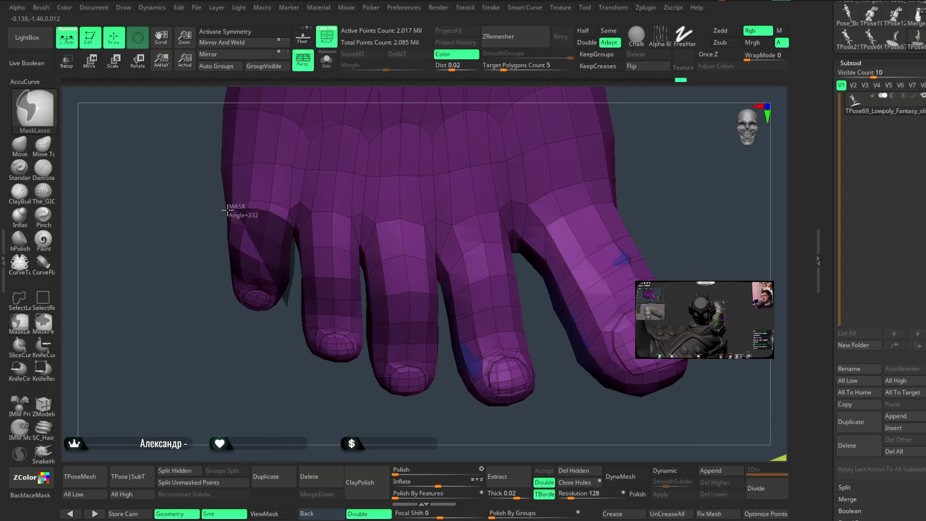
{"action": "left_click", "coordinate": [244, 360], "text": "ctrl"}
{"action": "key", "text": "w"}
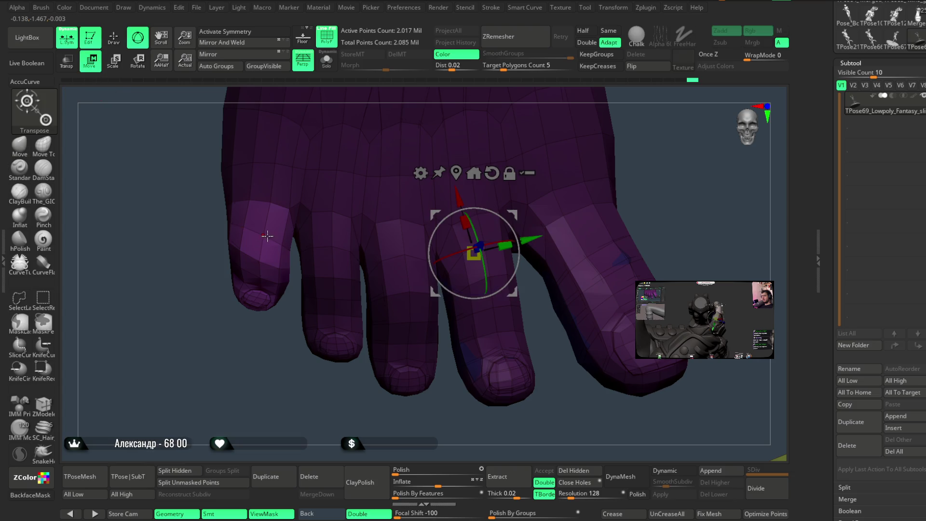
{"action": "left_click", "coordinate": [262, 235]}
{"action": "left_click_drag", "start_coordinate": [263, 235], "coordinate": [266, 258]}
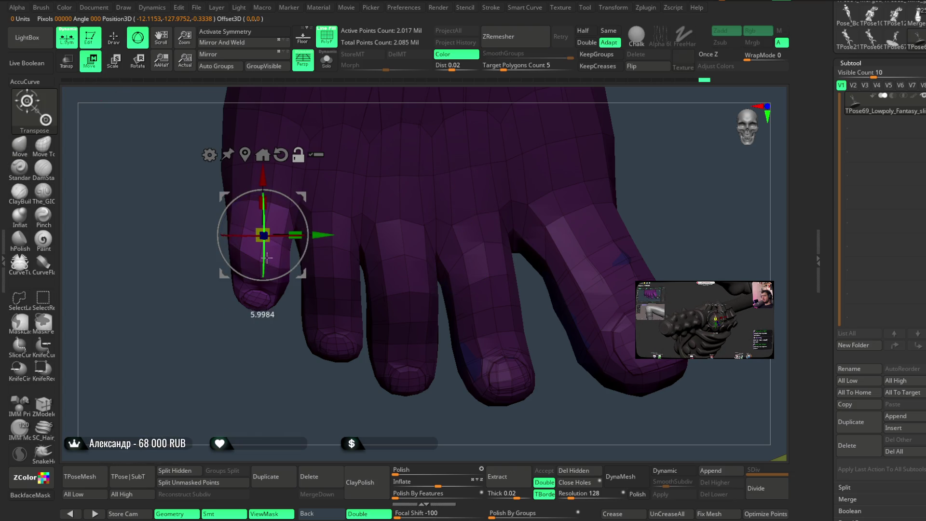
{"action": "mouse_move", "coordinate": [246, 346]}
{"action": "left_mouse_down"}
{"action": "mouse_move", "coordinate": [281, 259]}
{"action": "mouse_move", "coordinate": [269, 255]}
{"action": "left_mouse_up"}
{"action": "mouse_move", "coordinate": [248, 351]}
{"action": "left_mouse_down"}
{"action": "mouse_move", "coordinate": [300, 378]}
{"action": "mouse_move", "coordinate": [259, 270]}
{"action": "left_mouse_up"}
{"action": "mouse_move", "coordinate": [456, 115]}
{"action": "left_mouse_down"}
{"action": "mouse_move", "coordinate": [271, 371]}
{"action": "mouse_move", "coordinate": [187, 255]}
{"action": "left_mouse_up"}
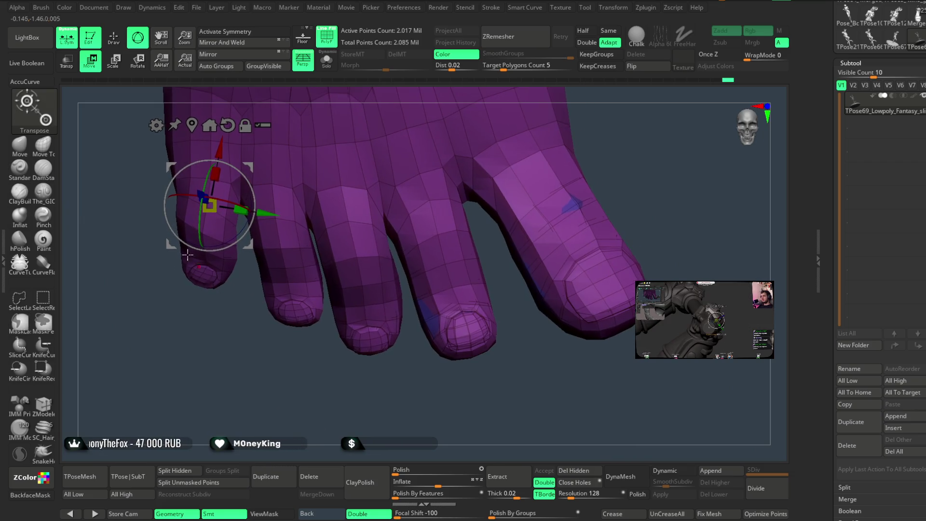
{"action": "key", "text": "q"}
{"action": "mouse_move", "coordinate": [97, 240]}
{"action": "left_mouse_down"}
{"action": "mouse_move", "coordinate": [248, 376]}
{"action": "mouse_move", "coordinate": [289, 242]}
{"action": "left_mouse_up"}
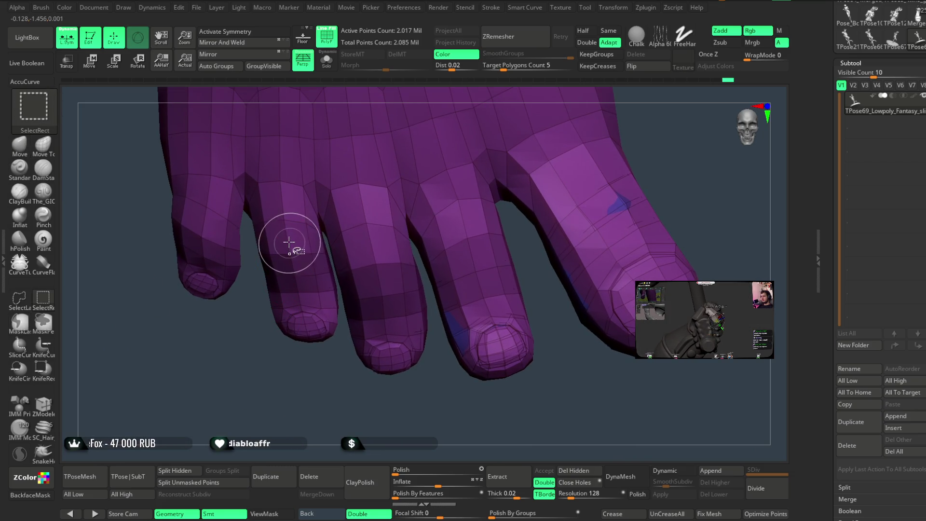
Delete the top two polygon rings of the loose toe-tip piece with ZModeler
{"action": "key", "text": "ctrl+shift"}
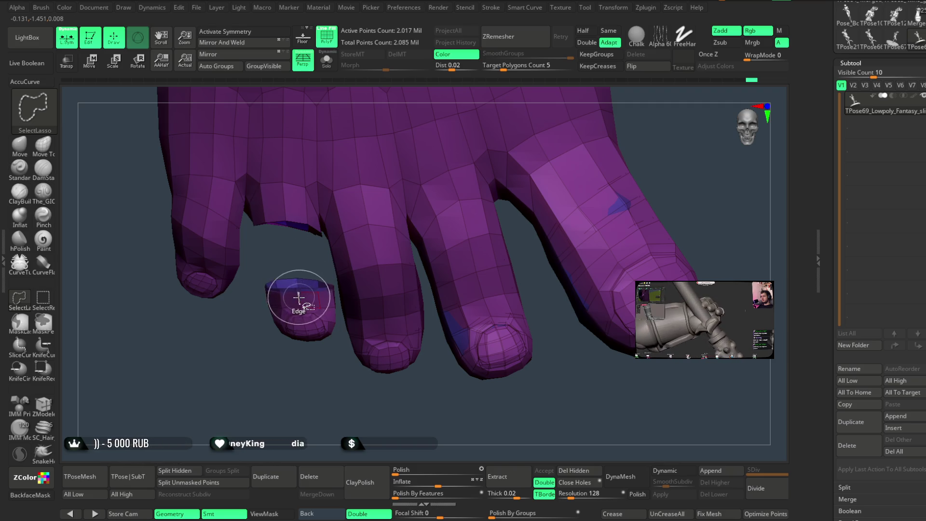
{"action": "left_click", "coordinate": [297, 294]}
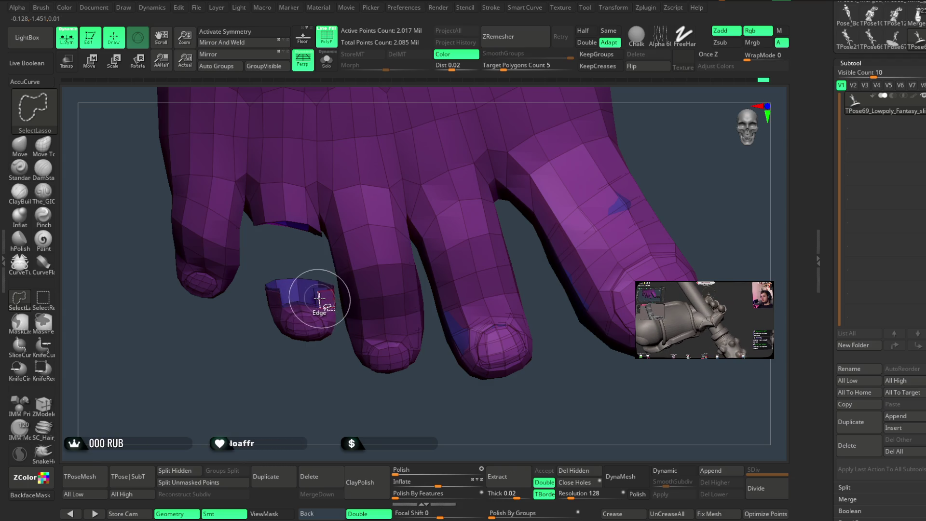
{"action": "right_click_drag", "start_coordinate": [313, 336], "coordinate": [314, 299]}
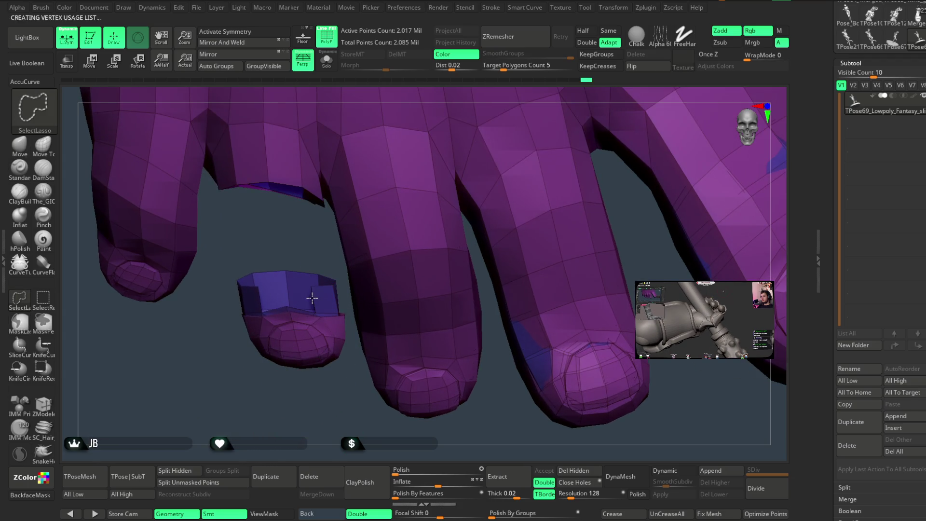
{"action": "left_click", "coordinate": [312, 298]}
{"action": "key", "text": "b"}
{"action": "key", "text": "m"}
{"action": "key", "text": "v"}
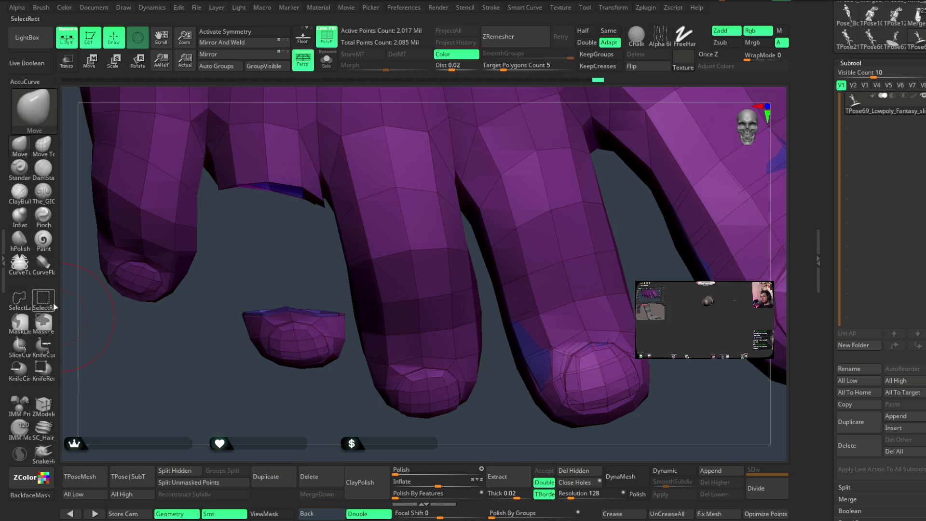
Lasso-hide the toe-tip piece, unhide everything, then show only the foot instead of the sandal strap
{"action": "left_click", "coordinate": [20, 299]}
{"action": "left_click_drag", "start_coordinate": [323, 280], "coordinate": [345, 307], "text": "ctrl+shift"}
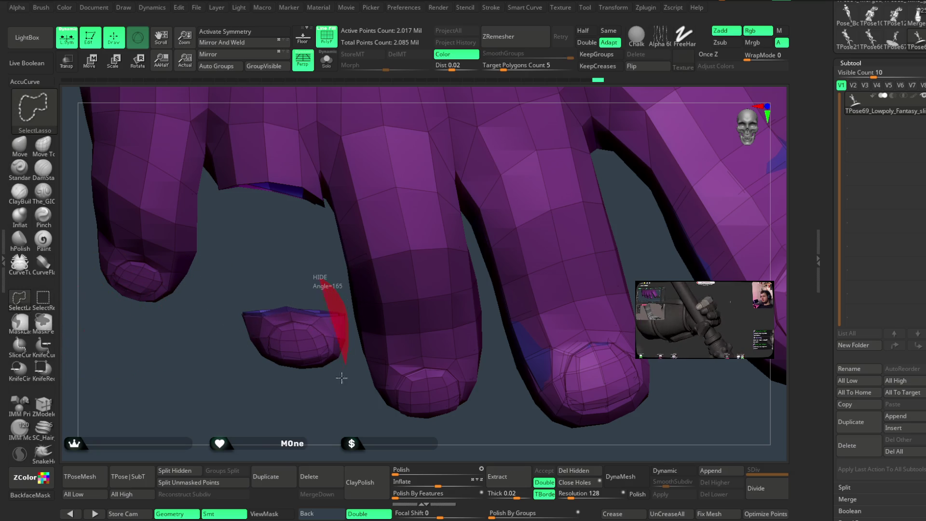
{"action": "left_click_drag", "start_coordinate": [342, 377], "coordinate": [248, 275], "text": "ctrl+shift"}
{"action": "left_click", "coordinate": [286, 303], "text": "ctrl"}
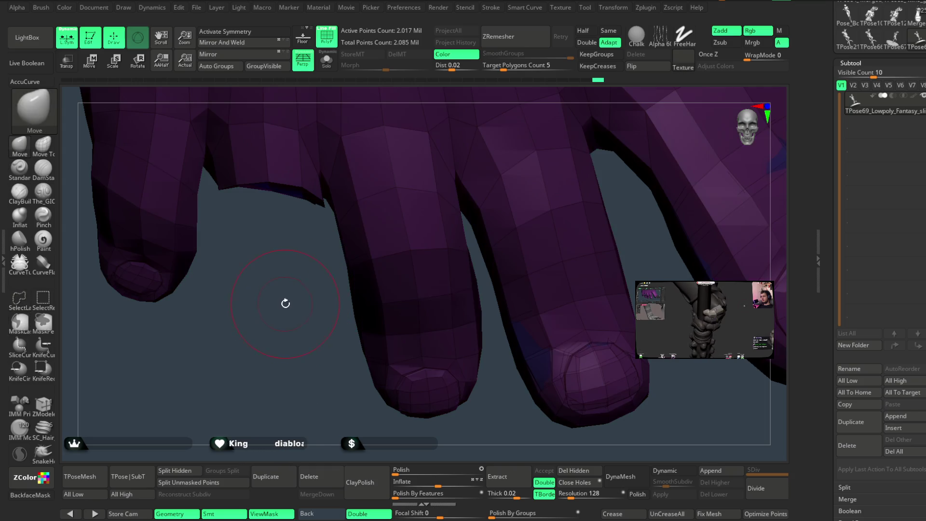
{"action": "left_click", "coordinate": [286, 303], "text": "ctrl+shift"}
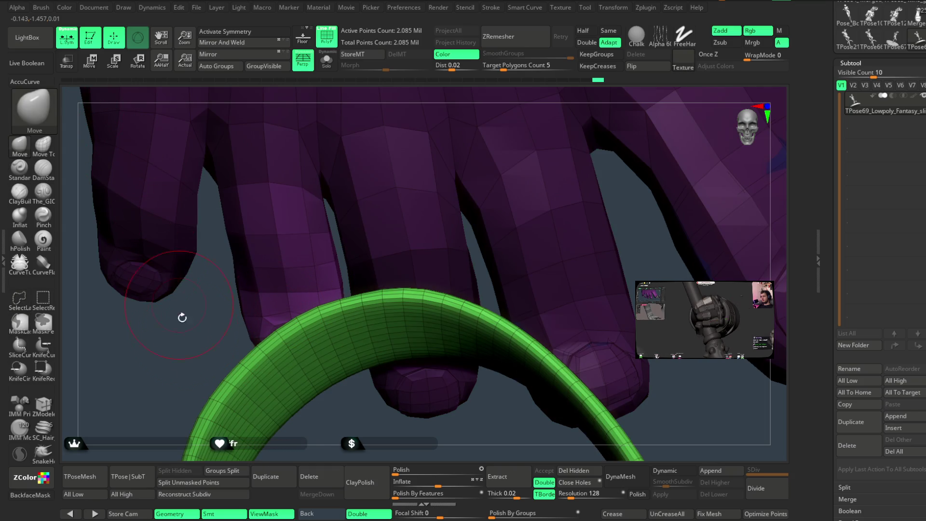
{"action": "left_click_drag", "start_coordinate": [182, 317], "coordinate": [85, 290]}
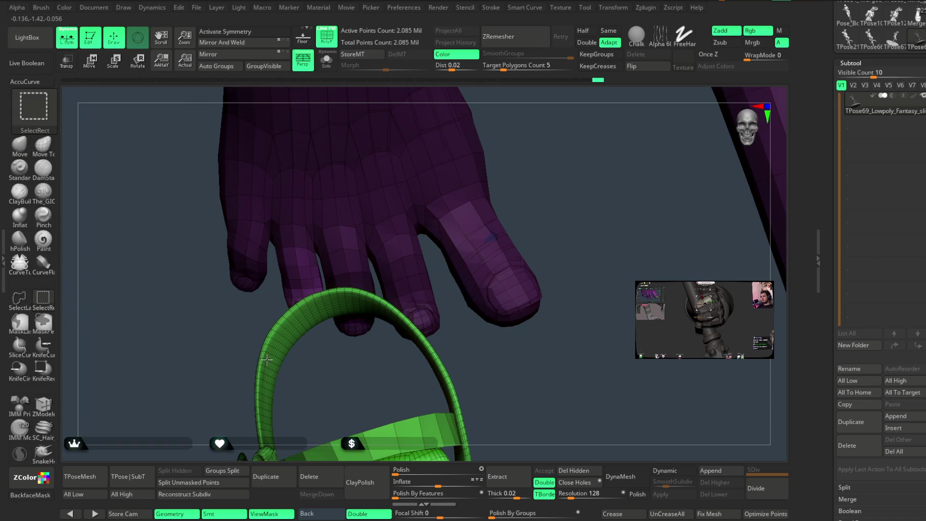
{"action": "left_click", "coordinate": [256, 350], "text": "ctrl+shift"}
{"action": "left_click_drag", "start_coordinate": [245, 349], "coordinate": [249, 354], "text": "ctrl+shift"}
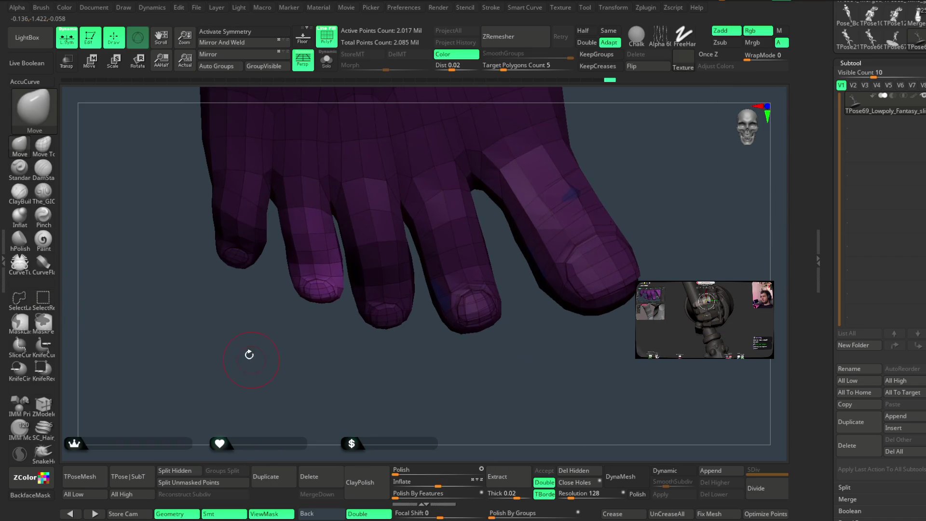
Place the Transpose gizmo on the toe, realign its axes, and check the foot from below
{"action": "key", "text": "w"}
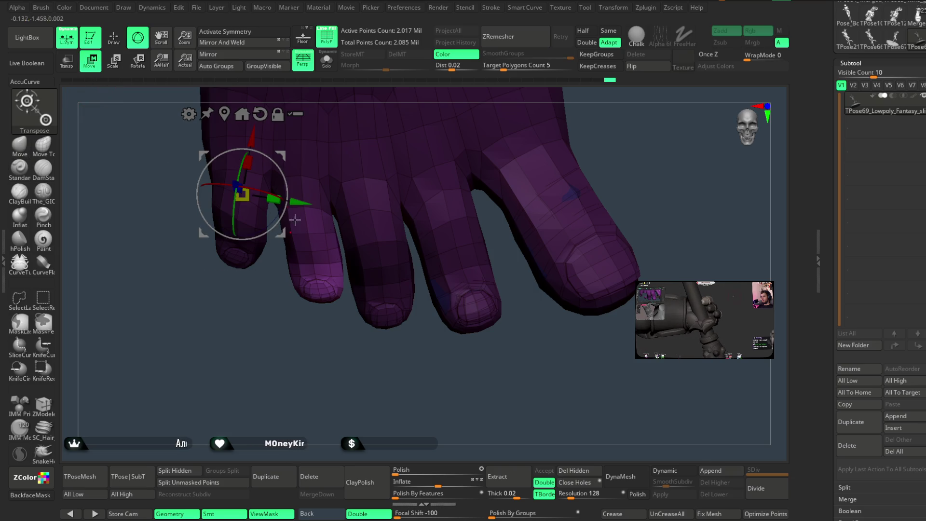
{"action": "left_click_drag", "start_coordinate": [287, 167], "coordinate": [336, 169], "text": "alt"}
{"action": "left_click_drag", "start_coordinate": [322, 213], "coordinate": [313, 221], "text": "alt"}
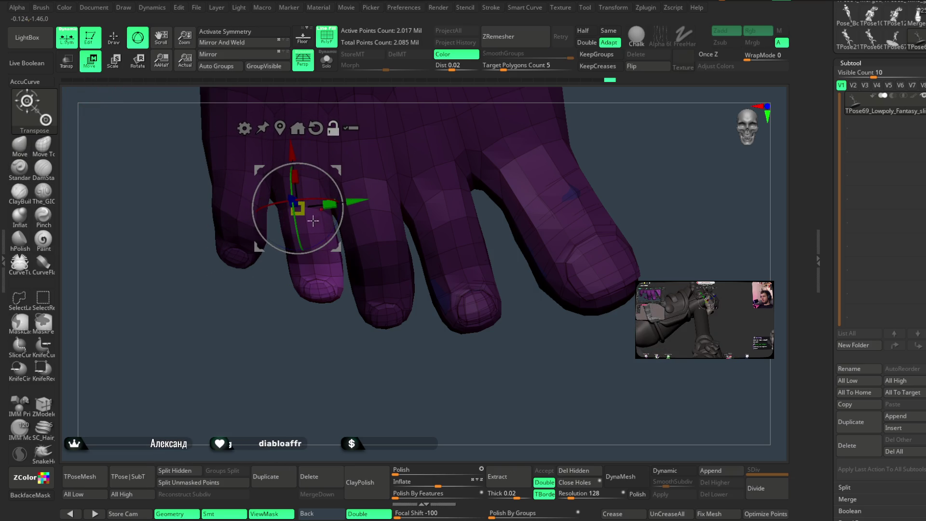
{"action": "left_click_drag", "start_coordinate": [340, 184], "coordinate": [322, 207], "text": "alt"}
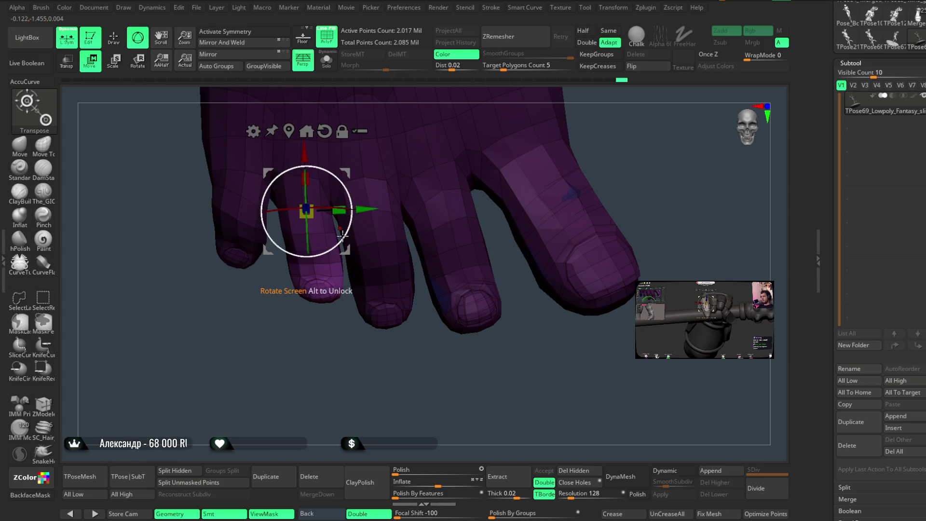
{"action": "left_click_drag", "start_coordinate": [306, 343], "coordinate": [326, 244]}
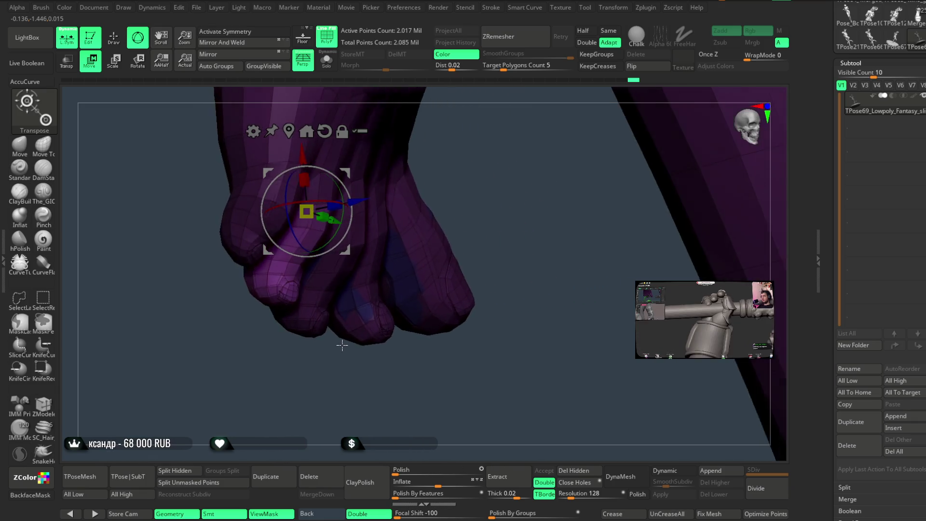
{"action": "left_click_drag", "start_coordinate": [339, 239], "coordinate": [360, 201]}
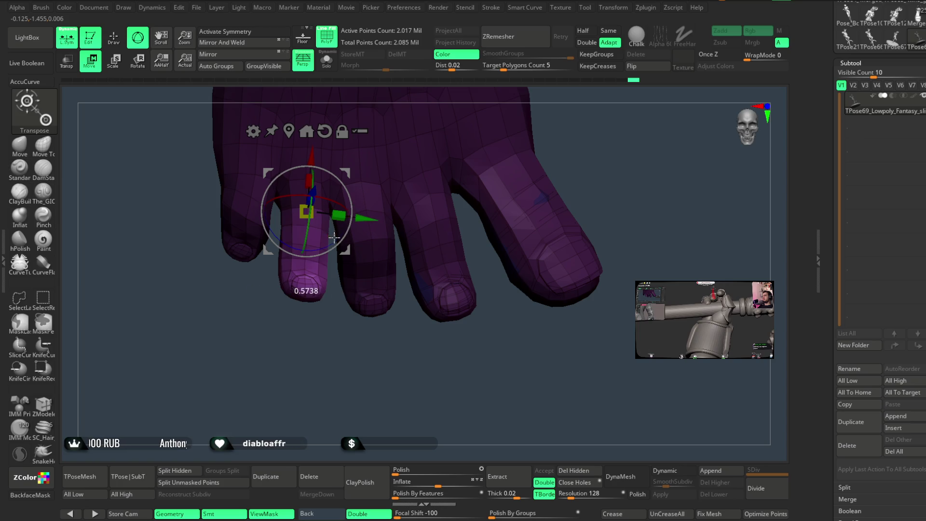
{"action": "mouse_move", "coordinate": [346, 169]}
{"action": "left_mouse_down"}
{"action": "mouse_move", "coordinate": [271, 337]}
{"action": "mouse_move", "coordinate": [300, 309]}
{"action": "mouse_move", "coordinate": [291, 359]}
{"action": "mouse_move", "coordinate": [223, 156]}
{"action": "left_mouse_up"}
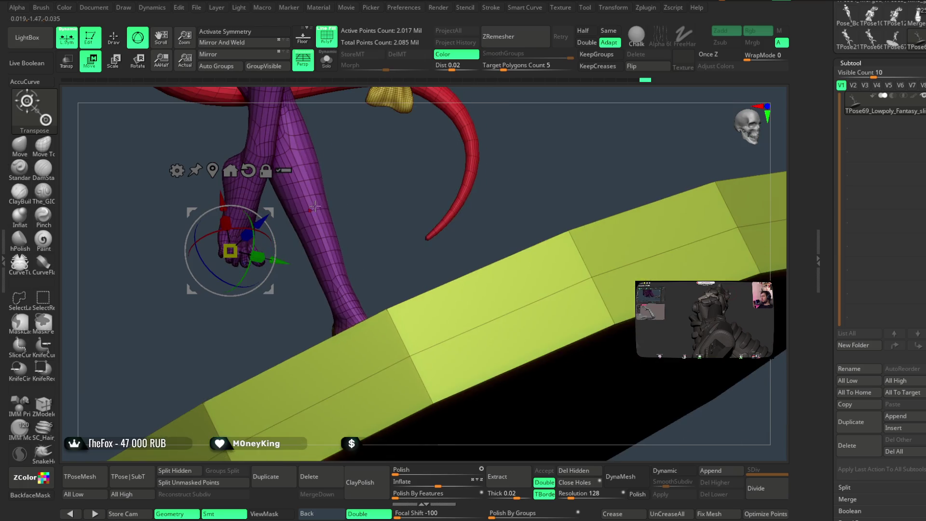
Unhide all parts so the green sandal reappears, and view it on the foot from several angles
{"action": "key", "text": "q"}
{"action": "left_click", "coordinate": [223, 156], "text": "ctrl+shift"}
{"action": "mouse_move", "coordinate": [375, 201]}
{"action": "left_mouse_down"}
{"action": "mouse_move", "coordinate": [384, 211]}
{"action": "mouse_move", "coordinate": [362, 249]}
{"action": "left_mouse_up"}
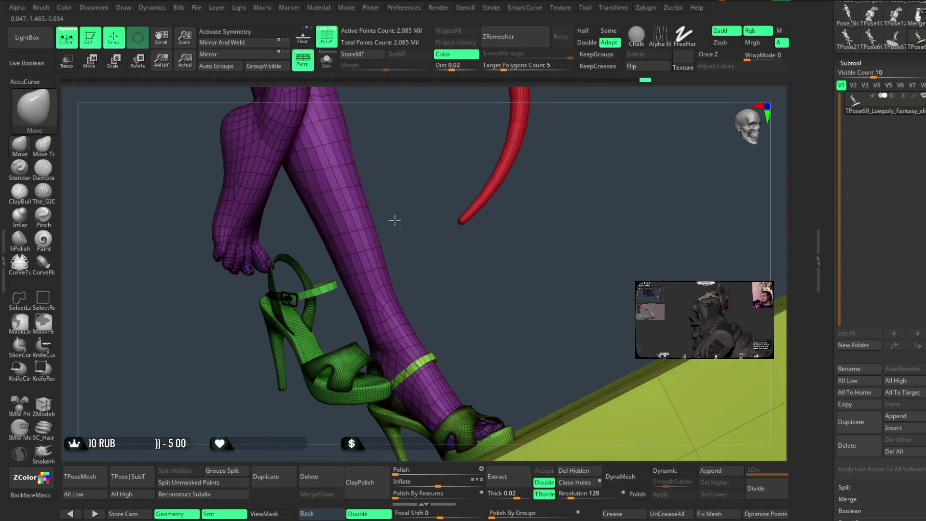
{"action": "left_click_drag", "start_coordinate": [404, 289], "coordinate": [369, 288]}
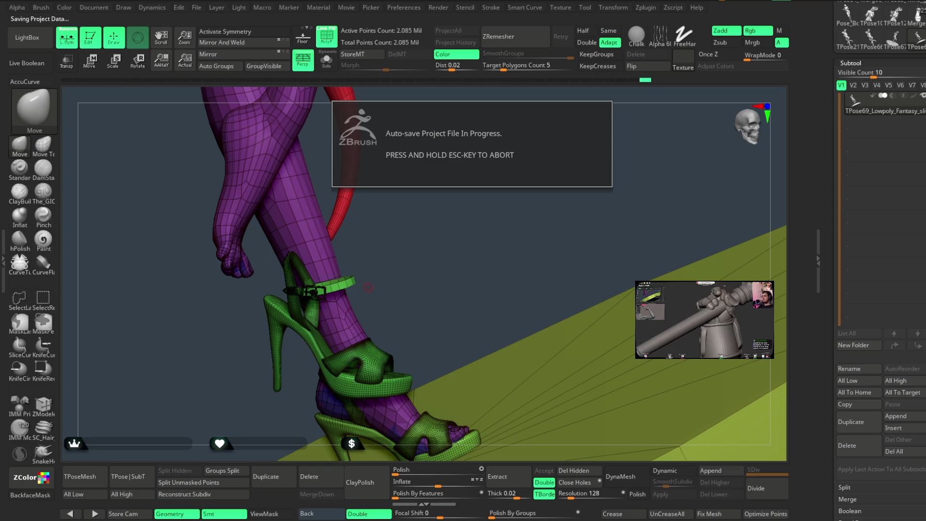
{"action": "mouse_move", "coordinate": [383, 254]}
{"action": "left_mouse_down"}
{"action": "mouse_move", "coordinate": [395, 246]}
{"action": "mouse_move", "coordinate": [349, 289]}
{"action": "left_mouse_up"}
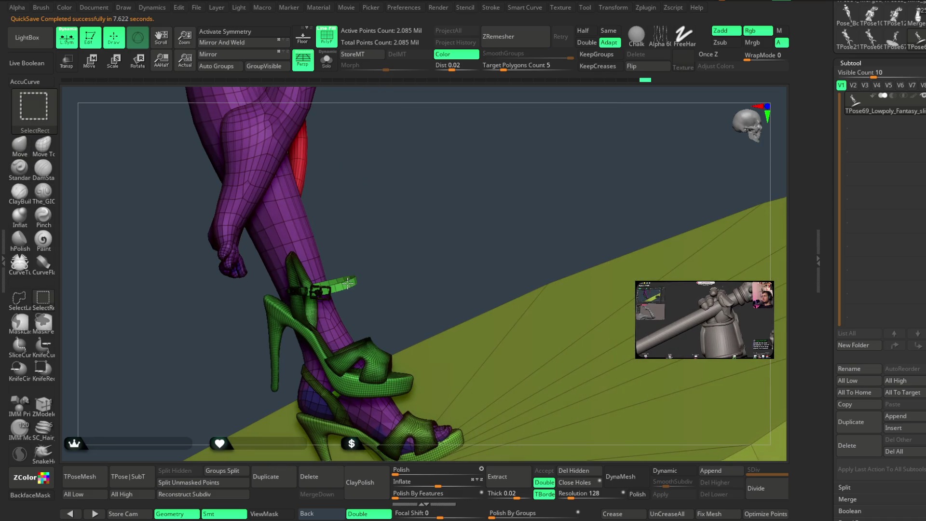
Place the Transpose gizmo on the green sandal and rotate it to match the foot's angle
{"action": "left_click", "coordinate": [347, 284], "text": "ctrl+shift"}
{"action": "left_click", "coordinate": [381, 224], "text": "ctrl+shift"}
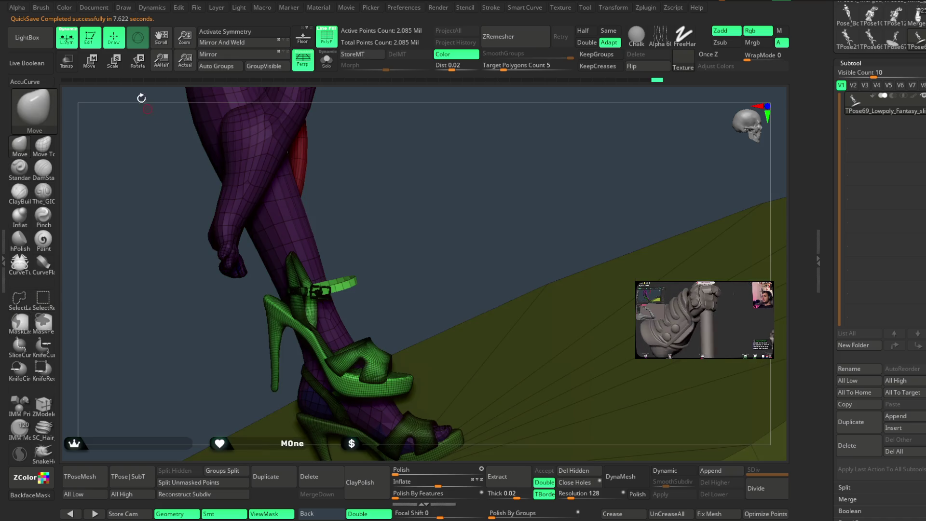
{"action": "key", "text": "w"}
{"action": "left_click", "coordinate": [318, 335]}
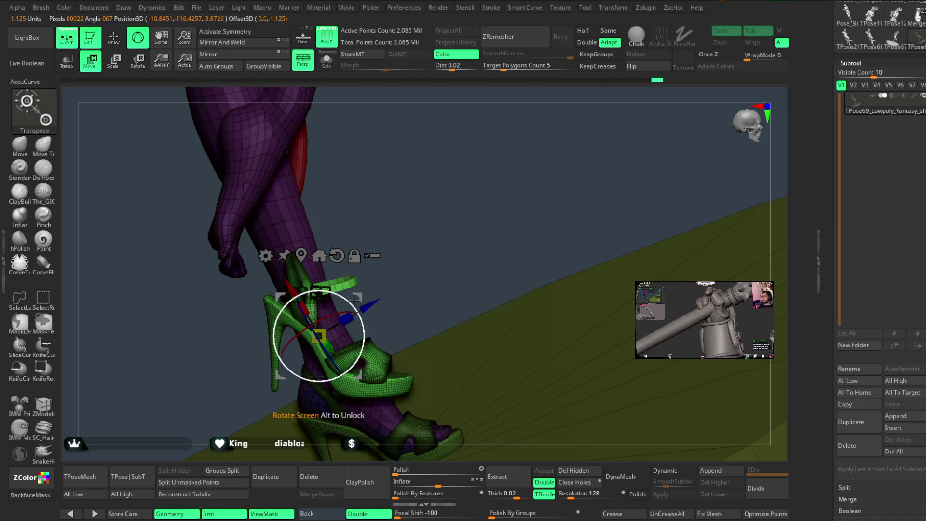
{"action": "left_click_drag", "start_coordinate": [354, 300], "coordinate": [335, 260]}
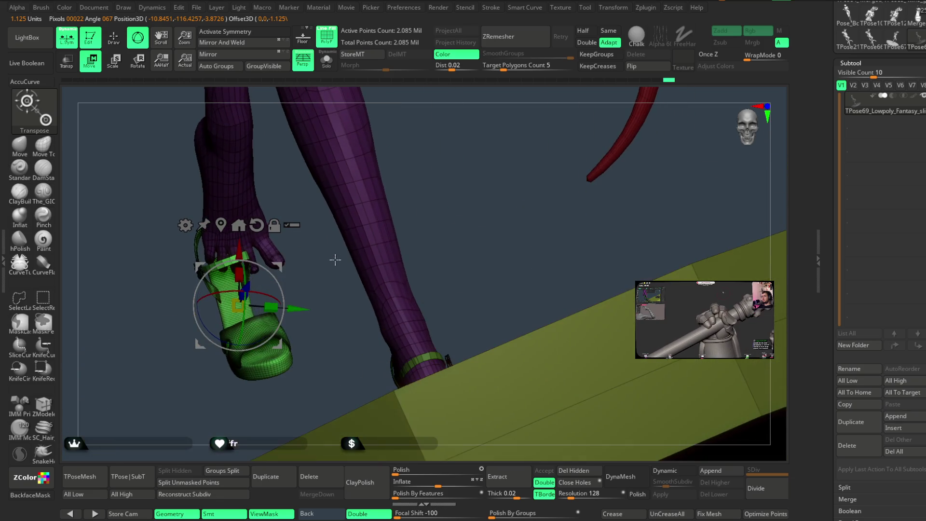
{"action": "mouse_move", "coordinate": [335, 260]}
{"action": "left_mouse_down"}
{"action": "mouse_move", "coordinate": [337, 232]}
{"action": "mouse_move", "coordinate": [357, 249]}
{"action": "mouse_move", "coordinate": [332, 243]}
{"action": "mouse_move", "coordinate": [364, 252]}
{"action": "left_mouse_up"}
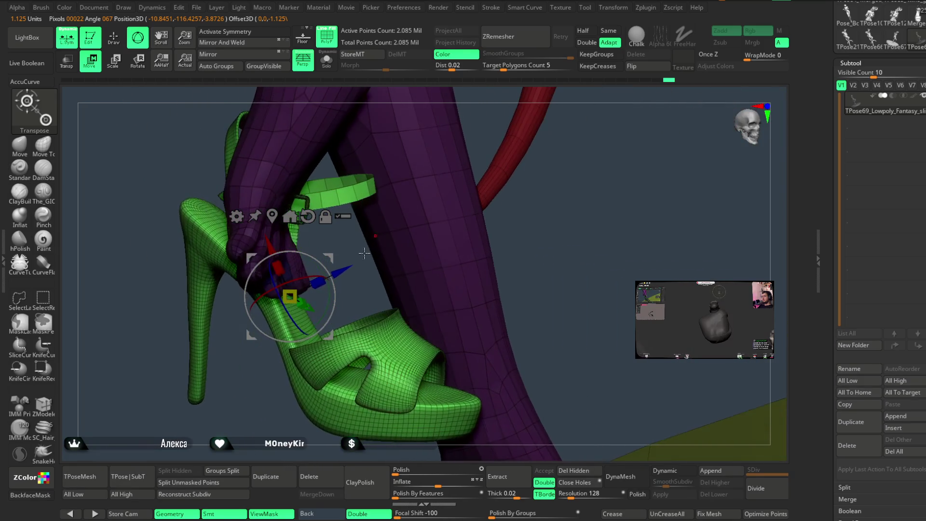
{"action": "left_click_drag", "start_coordinate": [332, 289], "coordinate": [320, 321]}
Turn and lower the sandal under the foot, rotating it around its vertical axis against the floor
{"action": "left_click_drag", "start_coordinate": [330, 261], "coordinate": [299, 187]}
{"action": "left_click_drag", "start_coordinate": [385, 321], "coordinate": [356, 263]}
{"action": "left_click_drag", "start_coordinate": [327, 225], "coordinate": [364, 304]}
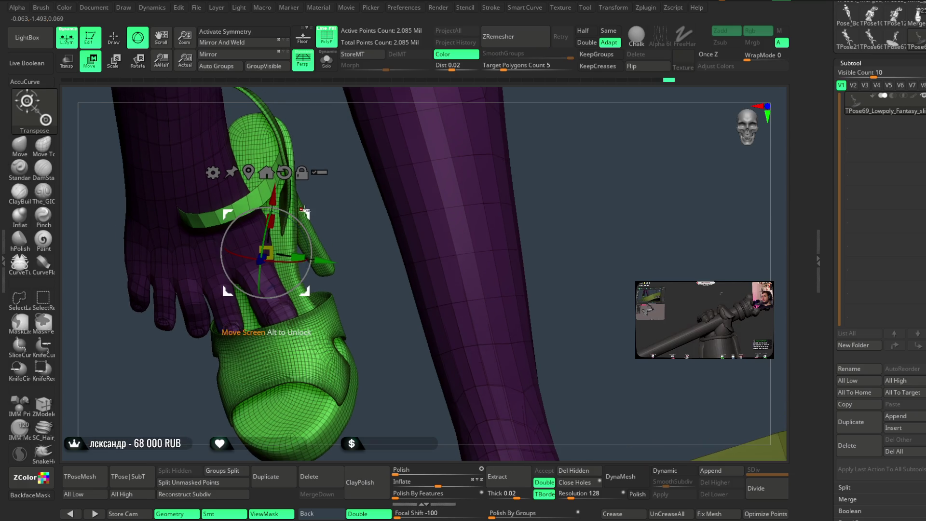
{"action": "left_click_drag", "start_coordinate": [364, 304], "coordinate": [360, 314]}
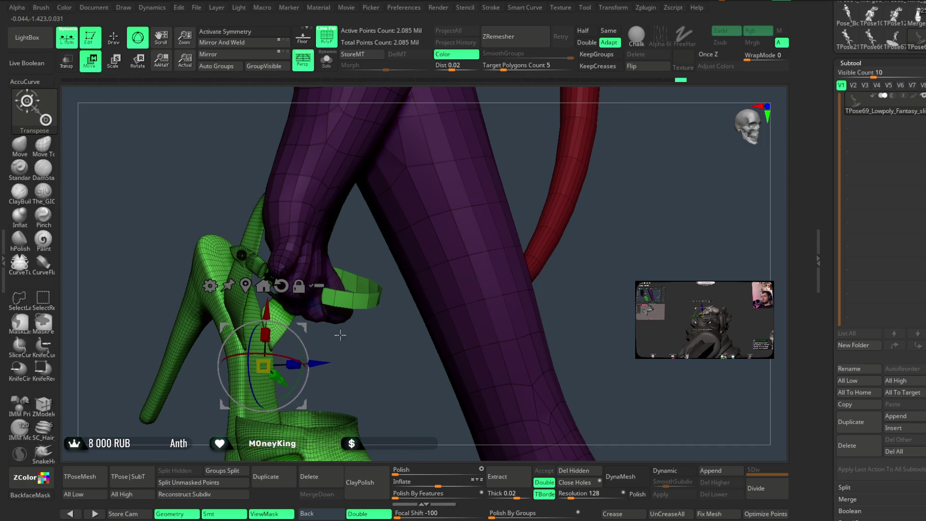
{"action": "mouse_move", "coordinate": [290, 310]}
{"action": "left_mouse_down"}
{"action": "mouse_move", "coordinate": [459, 161]}
{"action": "mouse_move", "coordinate": [298, 322]}
{"action": "left_mouse_up"}
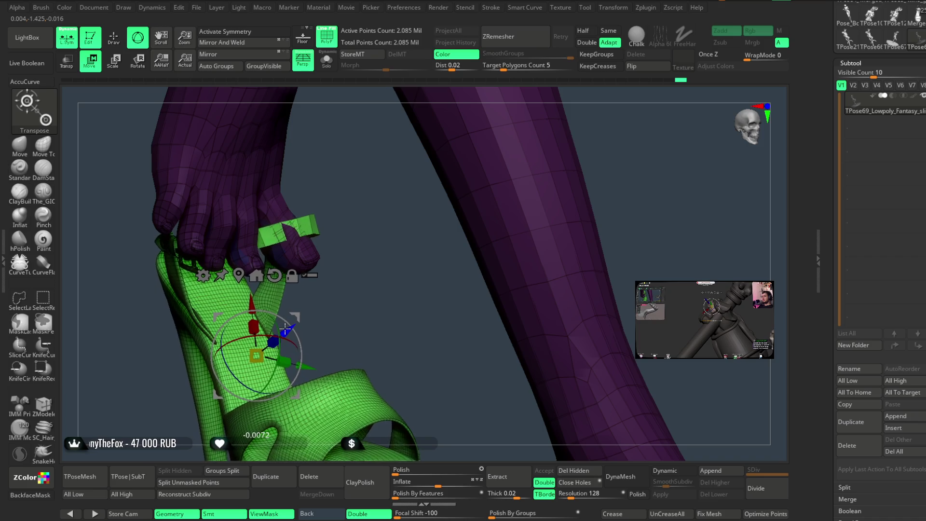
{"action": "mouse_move", "coordinate": [295, 326]}
{"action": "left_mouse_down"}
{"action": "mouse_move", "coordinate": [350, 259]}
{"action": "mouse_move", "coordinate": [338, 326]}
{"action": "left_mouse_up"}
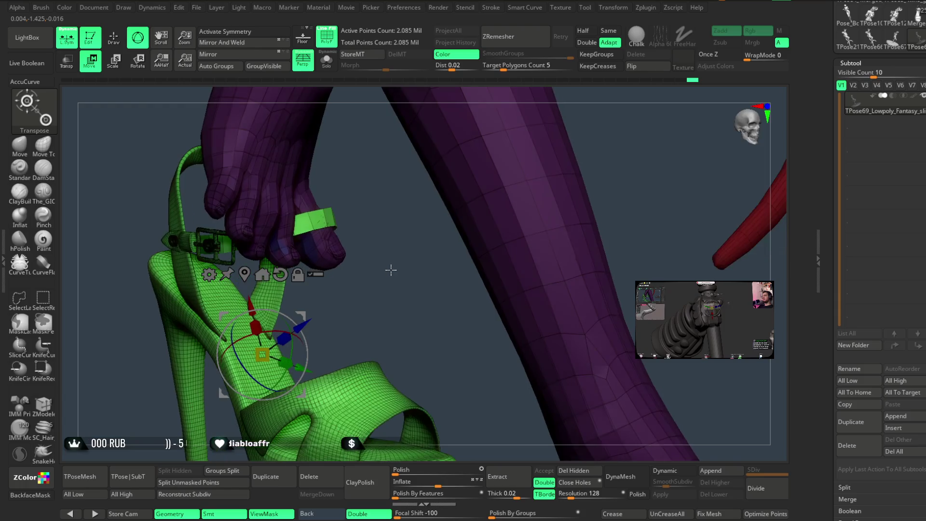
{"action": "mouse_move", "coordinate": [339, 325]}
{"action": "left_mouse_down"}
{"action": "mouse_move", "coordinate": [381, 281]}
{"action": "mouse_move", "coordinate": [407, 212]}
{"action": "mouse_move", "coordinate": [492, 153]}
{"action": "mouse_move", "coordinate": [471, 183]}
{"action": "left_mouse_up"}
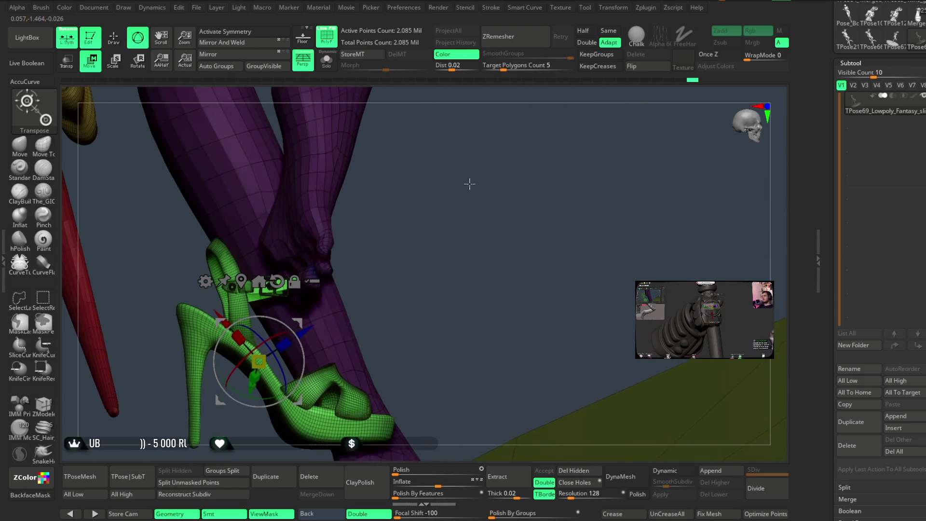
{"action": "left_click_drag", "start_coordinate": [269, 389], "coordinate": [202, 386]}
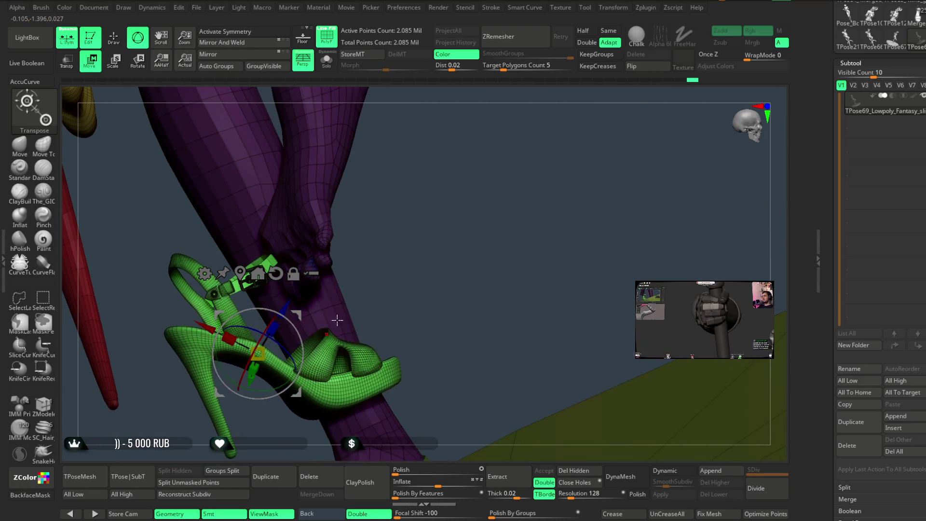
{"action": "left_click_drag", "start_coordinate": [472, 203], "coordinate": [367, 282]}
{"action": "mouse_move", "coordinate": [211, 335]}
{"action": "left_mouse_down"}
{"action": "mouse_move", "coordinate": [434, 186]}
{"action": "mouse_move", "coordinate": [356, 279]}
{"action": "mouse_move", "coordinate": [384, 262]}
{"action": "mouse_move", "coordinate": [325, 339]}
{"action": "left_mouse_up"}
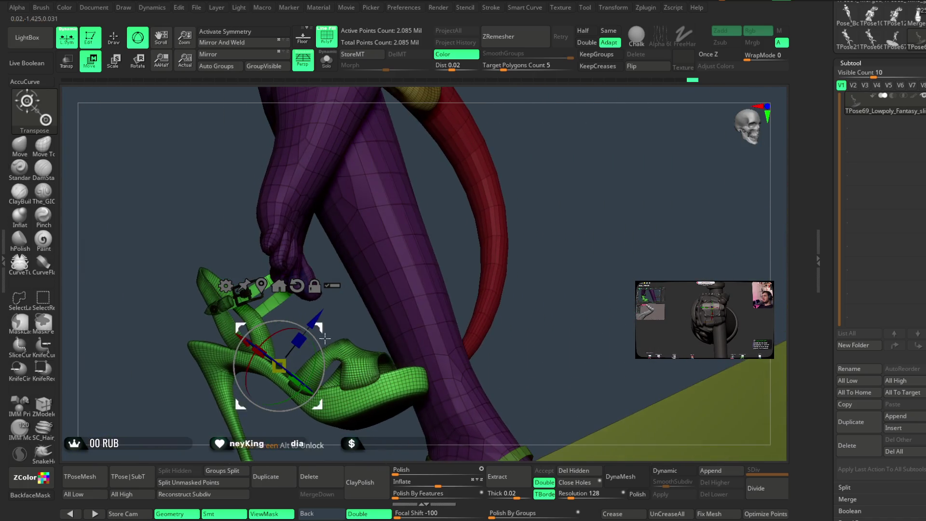
{"action": "left_click_drag", "start_coordinate": [237, 339], "coordinate": [252, 348]}
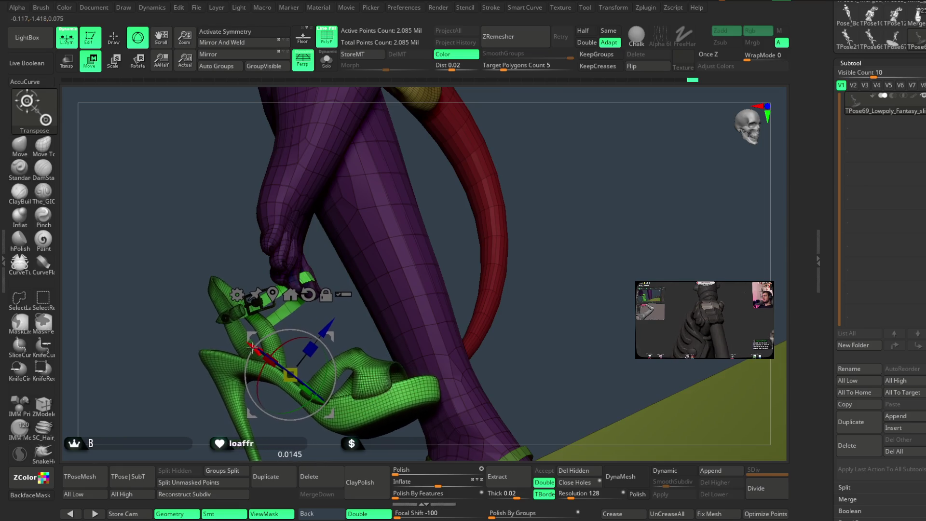
Check the fit from behind and the side, nudging the sandal in depth and sideways
{"action": "left_click_drag", "start_coordinate": [330, 312], "coordinate": [365, 305]}
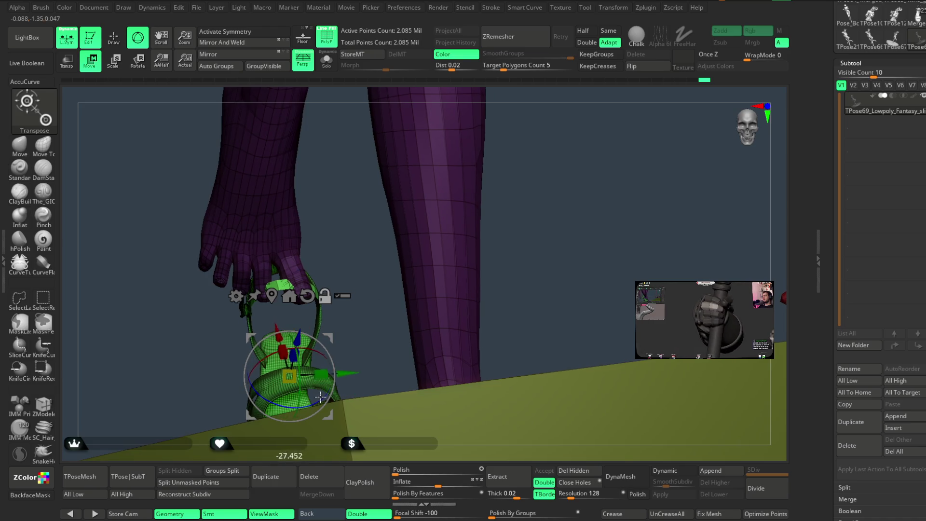
{"action": "left_click_drag", "start_coordinate": [368, 313], "coordinate": [345, 353]}
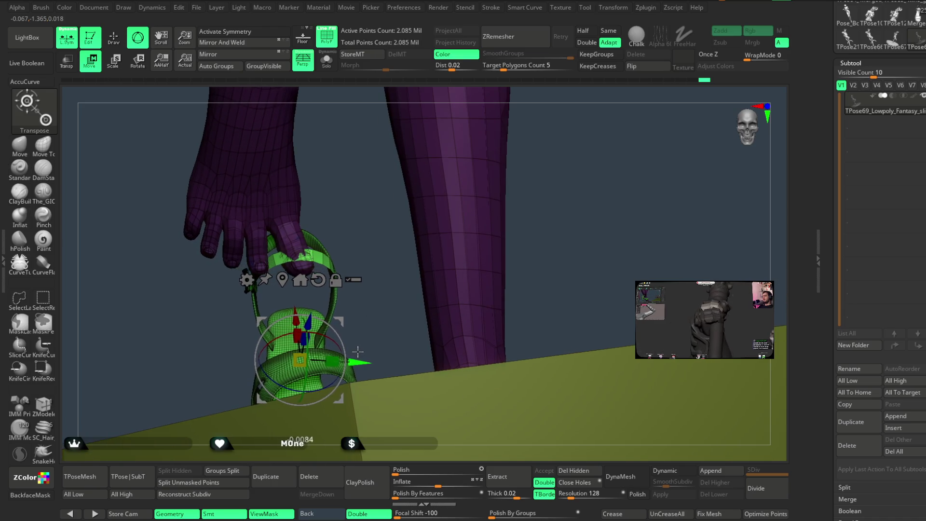
{"action": "mouse_move", "coordinate": [368, 216]}
{"action": "left_mouse_down"}
{"action": "mouse_move", "coordinate": [383, 216]}
{"action": "mouse_move", "coordinate": [341, 323]}
{"action": "left_mouse_up"}
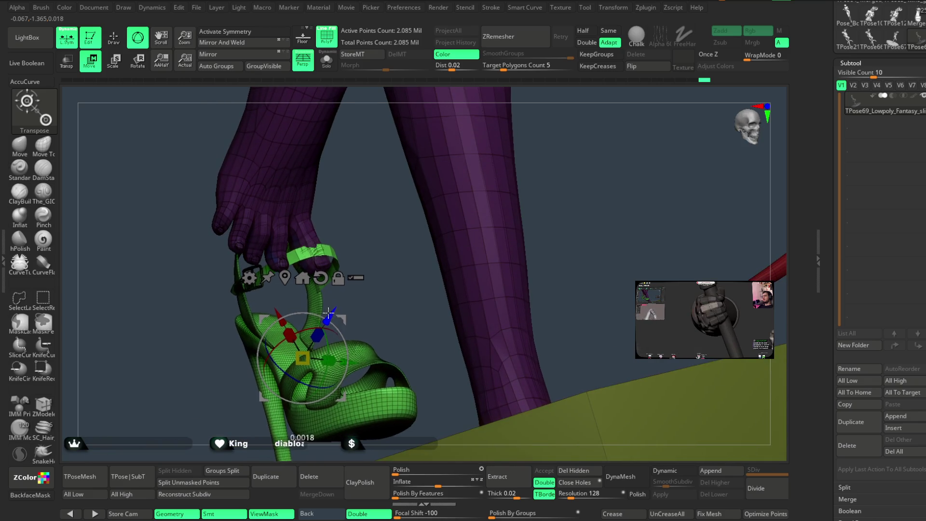
{"action": "mouse_move", "coordinate": [386, 241]}
{"action": "left_mouse_down"}
{"action": "mouse_move", "coordinate": [433, 277]}
{"action": "mouse_move", "coordinate": [453, 203]}
{"action": "mouse_move", "coordinate": [426, 190]}
{"action": "mouse_move", "coordinate": [492, 159]}
{"action": "mouse_move", "coordinate": [467, 176]}
{"action": "mouse_move", "coordinate": [389, 302]}
{"action": "mouse_move", "coordinate": [437, 306]}
{"action": "mouse_move", "coordinate": [475, 248]}
{"action": "mouse_move", "coordinate": [316, 377]}
{"action": "left_mouse_up"}
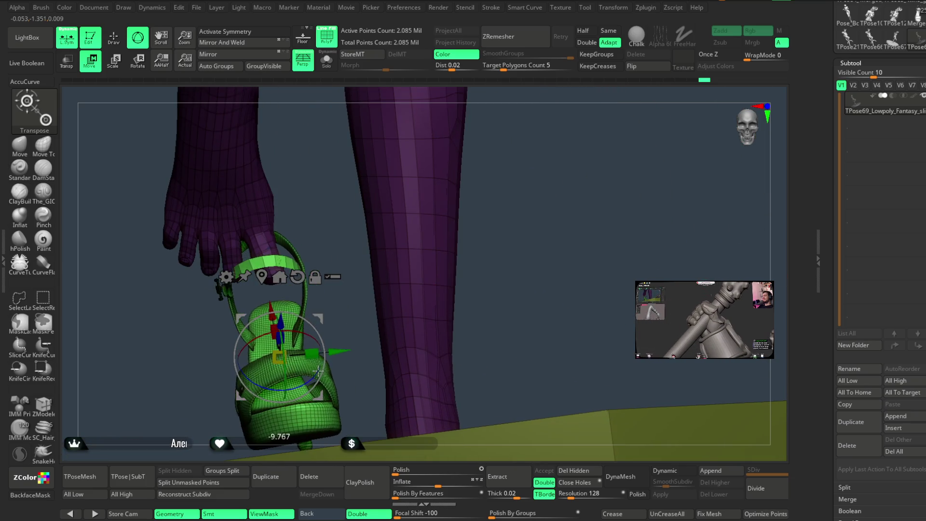
{"action": "mouse_move", "coordinate": [339, 307]}
{"action": "left_mouse_down"}
{"action": "mouse_move", "coordinate": [358, 201]}
{"action": "mouse_move", "coordinate": [358, 254]}
{"action": "mouse_move", "coordinate": [260, 318]}
{"action": "mouse_move", "coordinate": [240, 302]}
{"action": "left_mouse_up"}
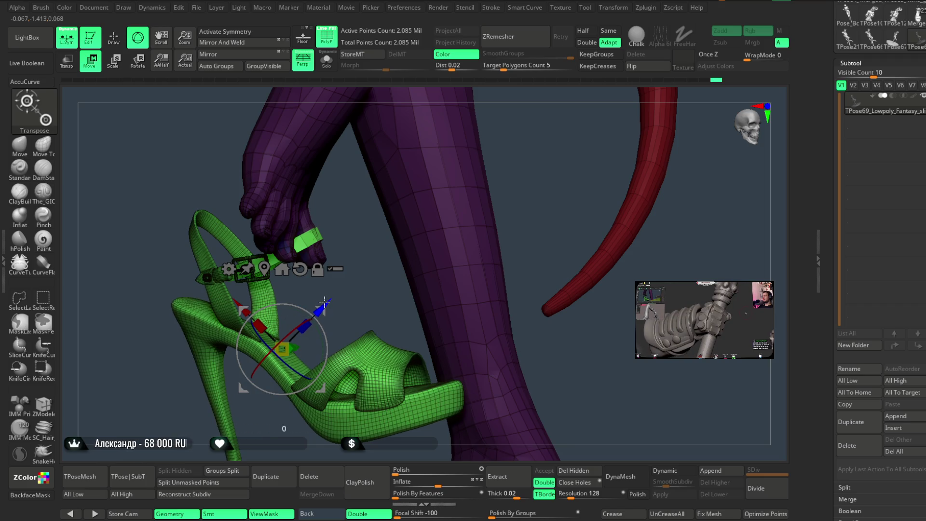
{"action": "left_click_drag", "start_coordinate": [324, 302], "coordinate": [324, 300]}
{"action": "left_click_drag", "start_coordinate": [244, 301], "coordinate": [240, 299]}
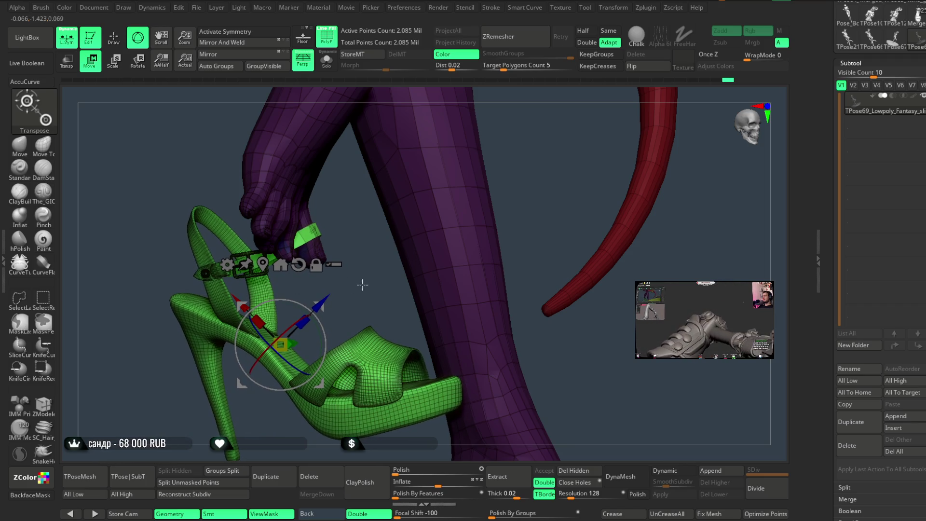
{"action": "mouse_move", "coordinate": [414, 182]}
{"action": "left_mouse_down"}
{"action": "mouse_move", "coordinate": [417, 214]}
{"action": "mouse_move", "coordinate": [322, 166]}
{"action": "left_mouse_up"}
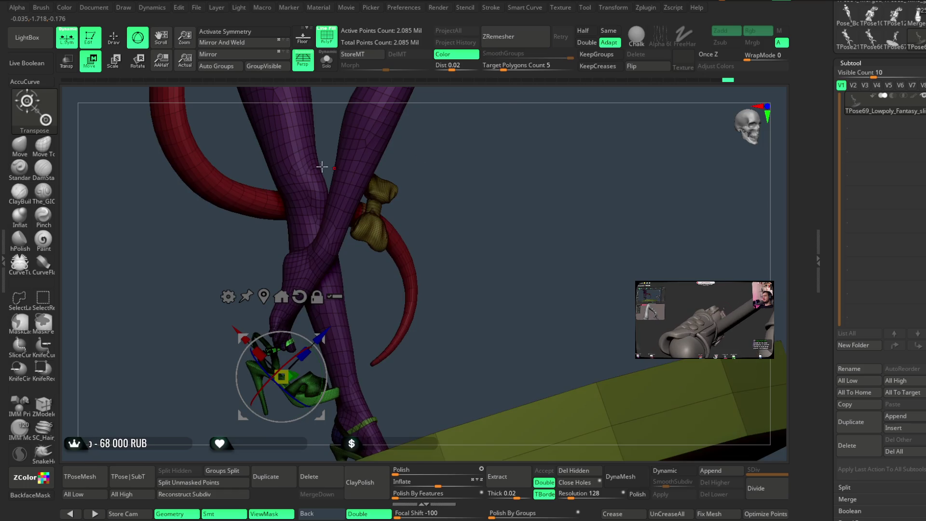
Return to Draw mode and review the sandals and heels with PolyF off, then restore PolyF
{"action": "left_click", "coordinate": [116, 39]}
{"action": "mouse_move", "coordinate": [464, 199]}
{"action": "left_mouse_down"}
{"action": "mouse_move", "coordinate": [439, 228]}
{"action": "mouse_move", "coordinate": [460, 233]}
{"action": "left_mouse_up"}
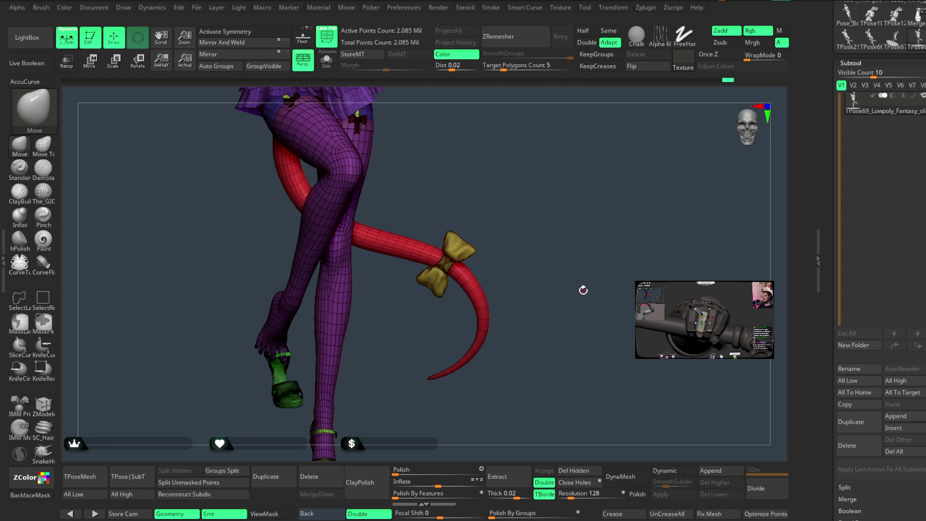
{"action": "key", "text": "shift+f"}
{"action": "mouse_move", "coordinate": [509, 146]}
{"action": "left_mouse_down"}
{"action": "mouse_move", "coordinate": [538, 132]}
{"action": "mouse_move", "coordinate": [449, 154]}
{"action": "left_mouse_up"}
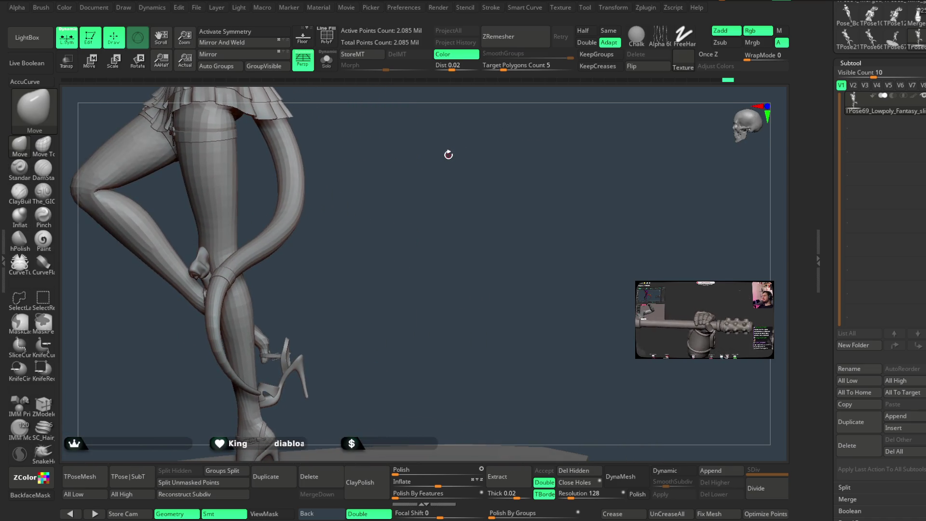
{"action": "left_click_drag", "start_coordinate": [415, 213], "coordinate": [505, 192]}
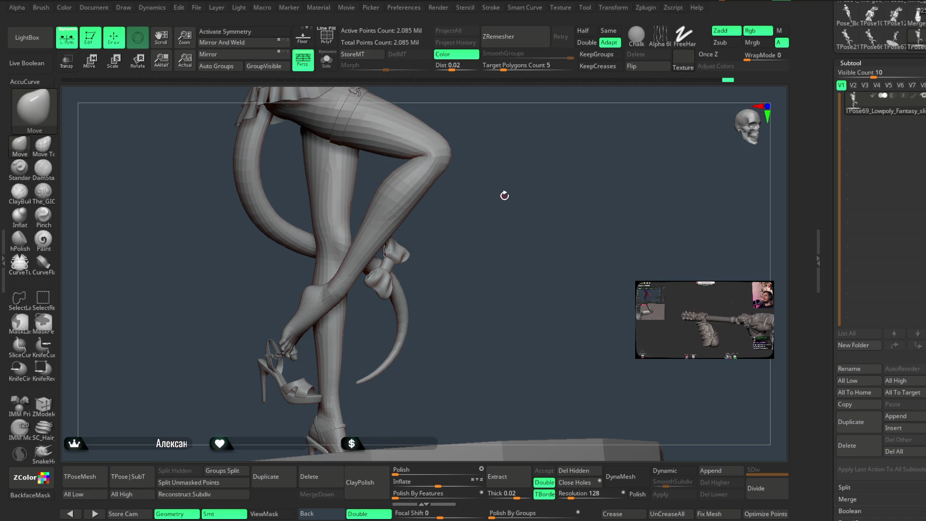
{"action": "mouse_move", "coordinate": [503, 195]}
{"action": "left_mouse_down"}
{"action": "mouse_move", "coordinate": [399, 180]}
{"action": "mouse_move", "coordinate": [516, 195]}
{"action": "mouse_move", "coordinate": [513, 187]}
{"action": "left_mouse_up"}
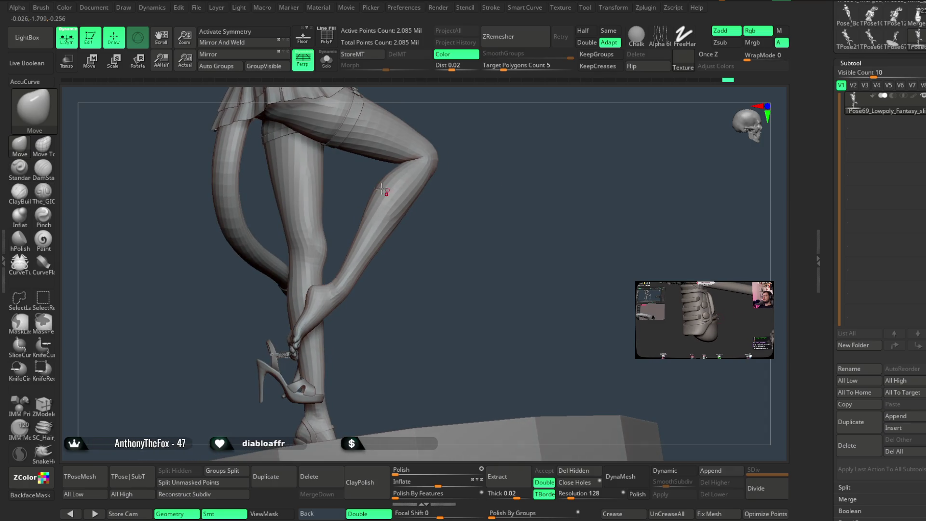
{"action": "left_click_drag", "start_coordinate": [381, 162], "coordinate": [430, 178], "text": "alt"}
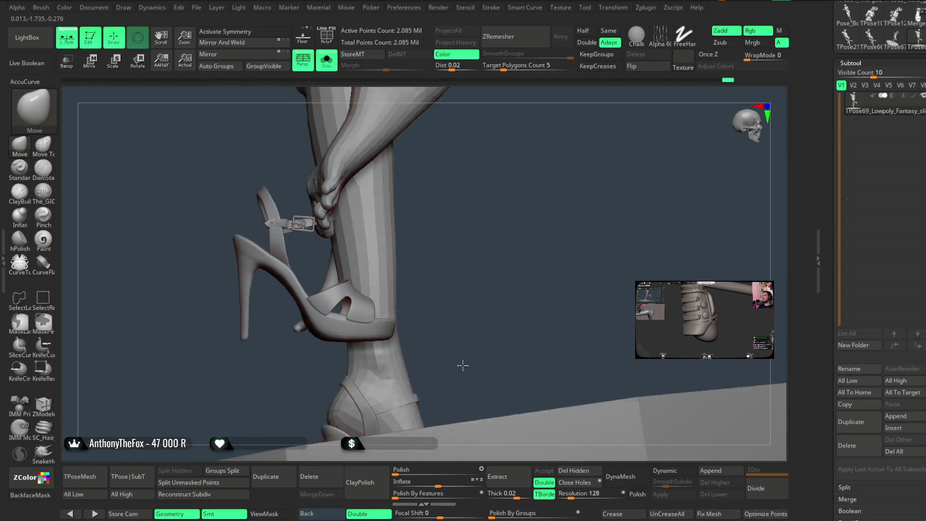
{"action": "left_click_drag", "start_coordinate": [261, 363], "coordinate": [366, 143]}
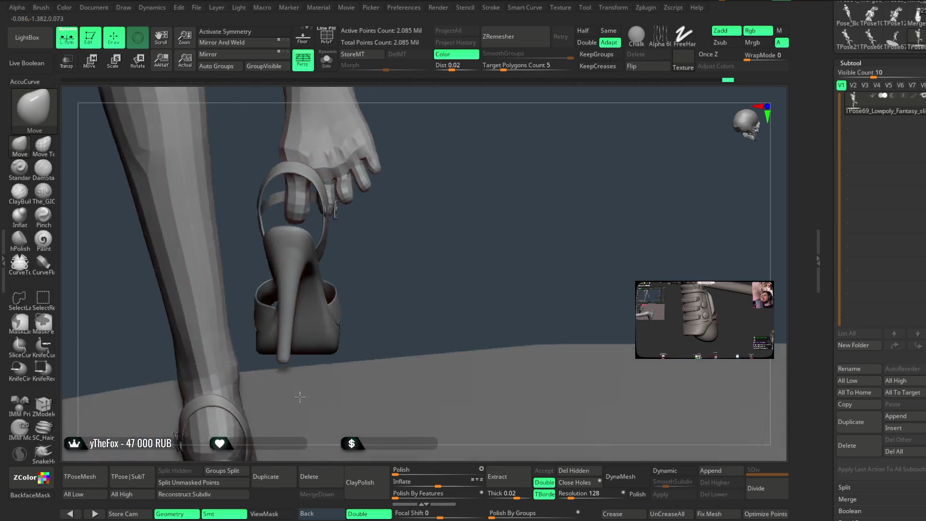
{"action": "left_click", "coordinate": [328, 36]}
{"action": "left_click", "coordinate": [328, 36]}
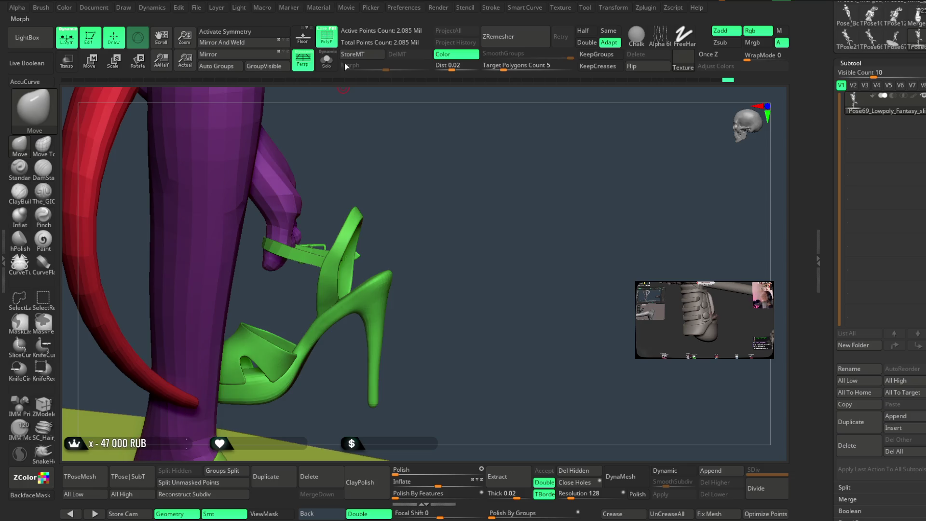
Isolate the shoe, then the ankle strap and buckle, before unhiding the whole figure
{"action": "left_click_drag", "start_coordinate": [429, 188], "coordinate": [377, 294]}
{"action": "left_click", "coordinate": [376, 295], "text": "ctrl+shift"}
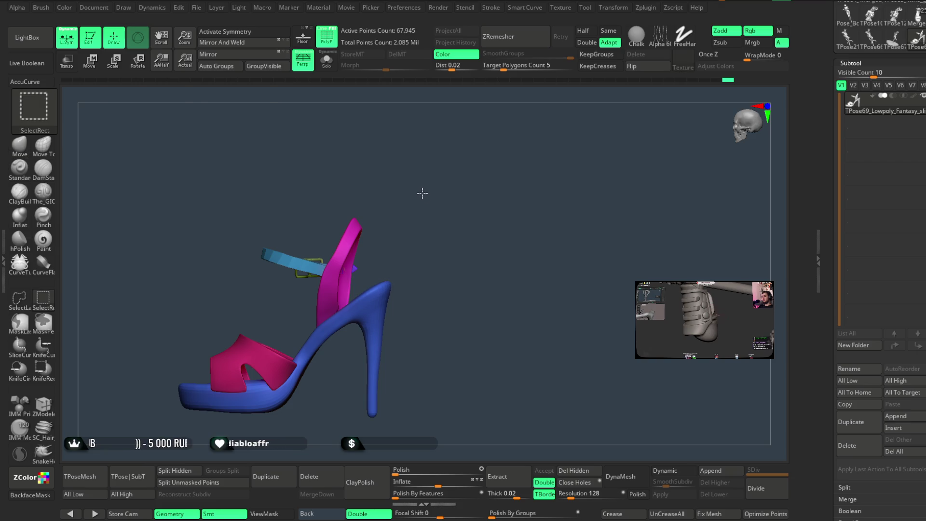
{"action": "left_click", "coordinate": [422, 193], "text": "ctrl+shift"}
{"action": "left_click", "coordinate": [302, 260], "text": "ctrl+shift"}
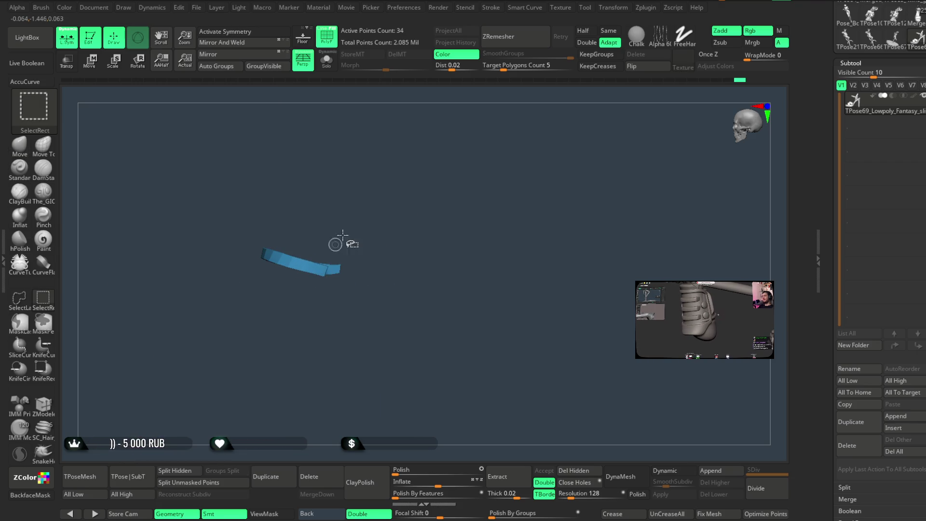
{"action": "left_click", "coordinate": [393, 198], "text": "ctrl+shift"}
{"action": "left_click_drag", "start_coordinate": [312, 265], "coordinate": [313, 268], "text": "ctrl+shift"}
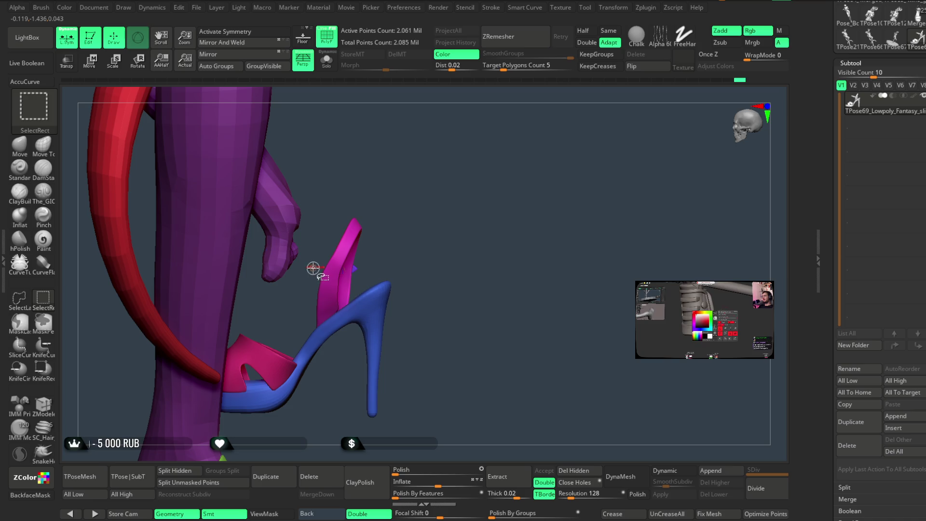
{"action": "left_click_drag", "start_coordinate": [378, 221], "coordinate": [256, 366]}
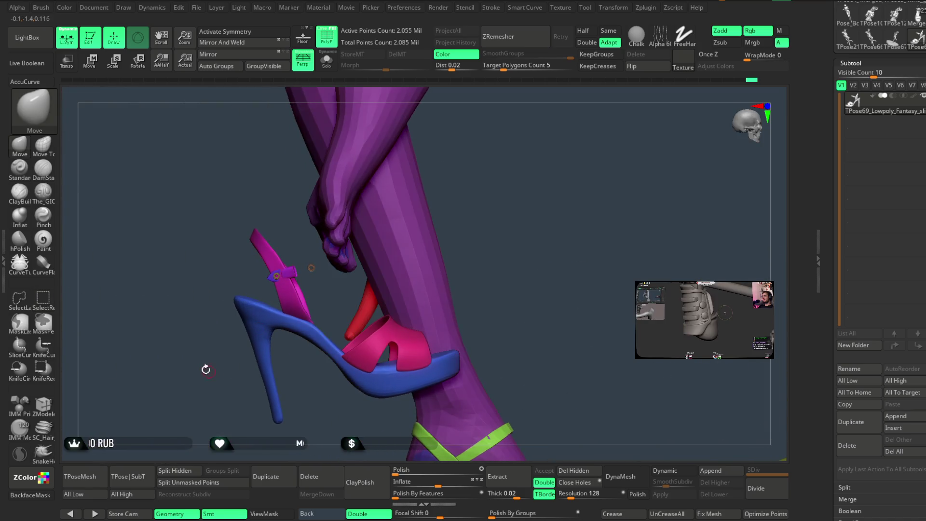
{"action": "key", "text": "ctrl+shift"}
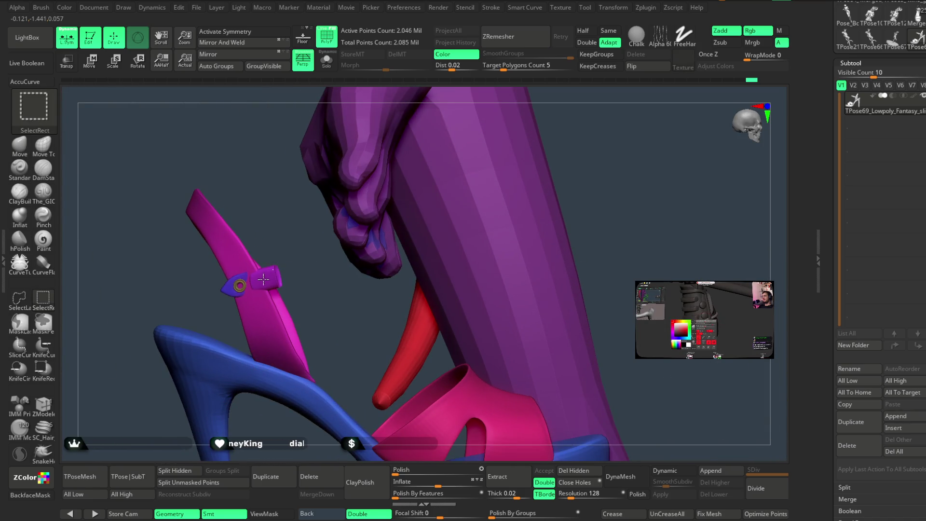
{"action": "left_click", "coordinate": [323, 311], "text": "ctrl+shift"}
{"action": "mouse_move", "coordinate": [368, 286]}
{"action": "left_mouse_down"}
{"action": "mouse_move", "coordinate": [650, 155]}
{"action": "mouse_move", "coordinate": [552, 193]}
{"action": "left_mouse_up"}
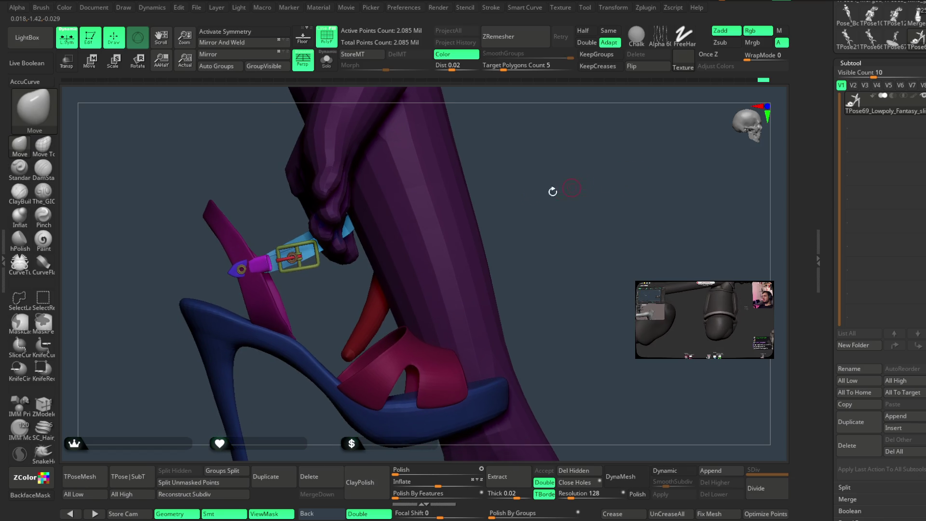
Rotate and shift the buckle with the Transpose gizmo so it sits against the magenta ankle strap
{"action": "key", "text": "w"}
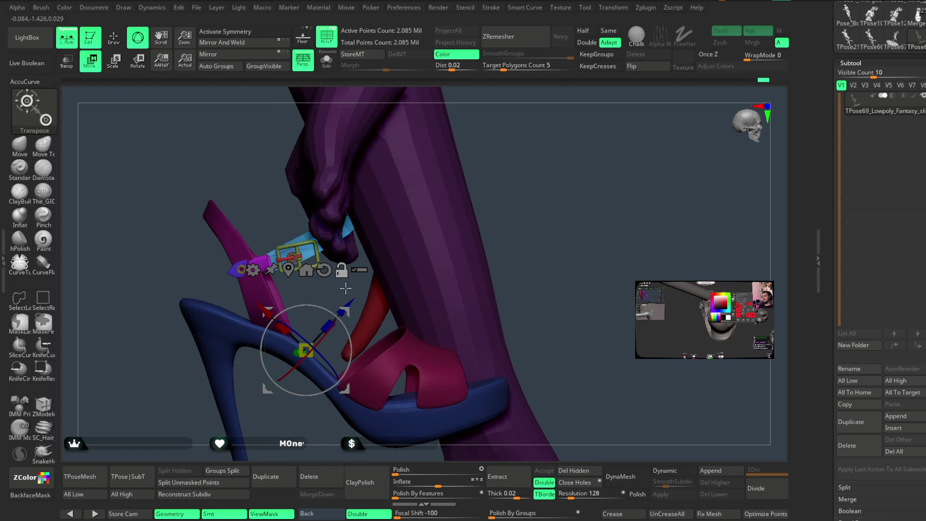
{"action": "left_click", "coordinate": [307, 270]}
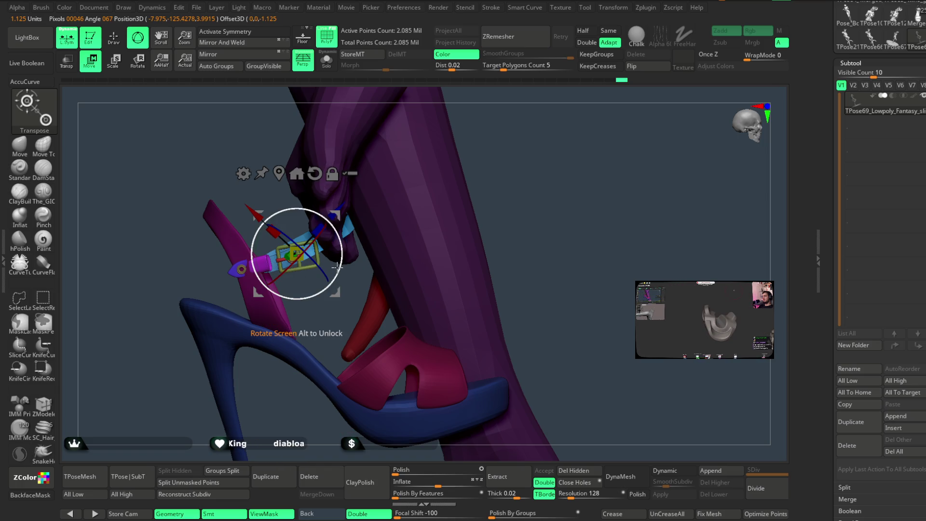
{"action": "left_click_drag", "start_coordinate": [337, 267], "coordinate": [339, 258]}
{"action": "mouse_move", "coordinate": [515, 141]}
{"action": "left_mouse_down"}
{"action": "mouse_move", "coordinate": [506, 157]}
{"action": "mouse_move", "coordinate": [555, 153]}
{"action": "mouse_move", "coordinate": [531, 149]}
{"action": "left_mouse_up"}
{"action": "left_click_drag", "start_coordinate": [336, 214], "coordinate": [323, 219]}
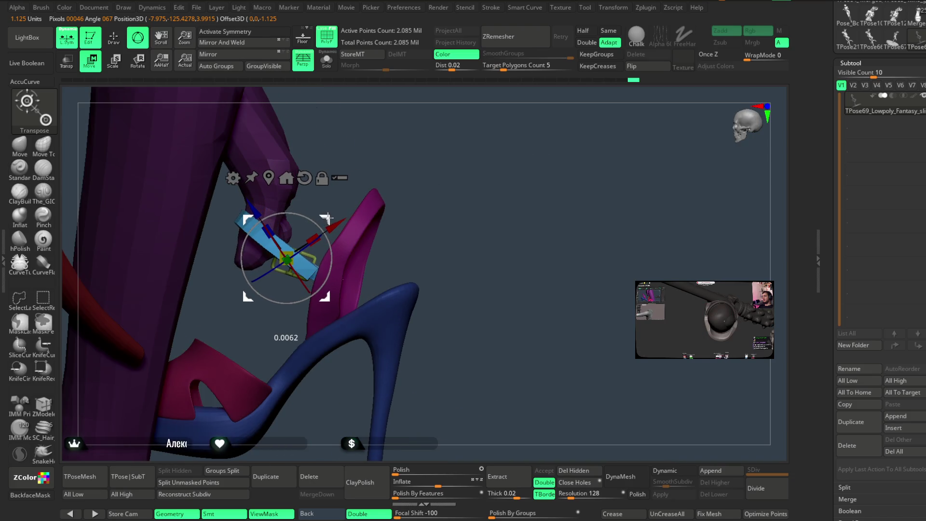
{"action": "mouse_move", "coordinate": [452, 153]}
{"action": "left_mouse_down"}
{"action": "mouse_move", "coordinate": [537, 139]}
{"action": "mouse_move", "coordinate": [508, 162]}
{"action": "mouse_move", "coordinate": [511, 141]}
{"action": "left_mouse_up"}
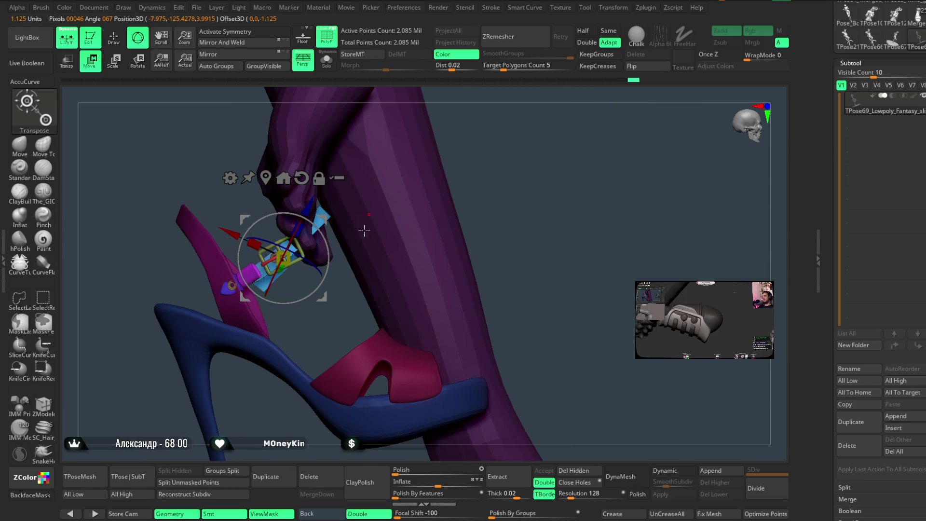
{"action": "left_click_drag", "start_coordinate": [307, 261], "coordinate": [292, 316]}
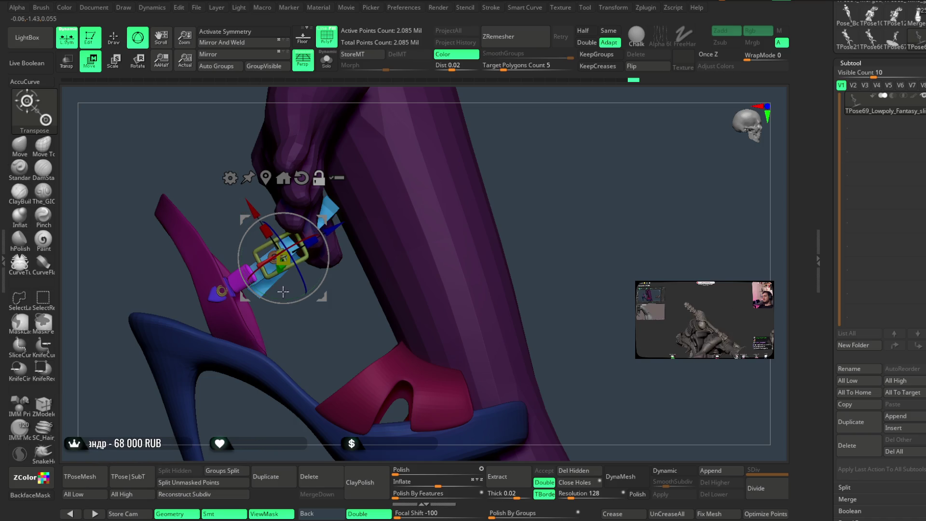
{"action": "mouse_move", "coordinate": [315, 320]}
{"action": "left_mouse_down"}
{"action": "mouse_move", "coordinate": [468, 195]}
{"action": "mouse_move", "coordinate": [436, 206]}
{"action": "mouse_move", "coordinate": [420, 232]}
{"action": "mouse_move", "coordinate": [351, 245]}
{"action": "mouse_move", "coordinate": [450, 188]}
{"action": "mouse_move", "coordinate": [450, 169]}
{"action": "mouse_move", "coordinate": [451, 184]}
{"action": "mouse_move", "coordinate": [405, 213]}
{"action": "left_mouse_up"}
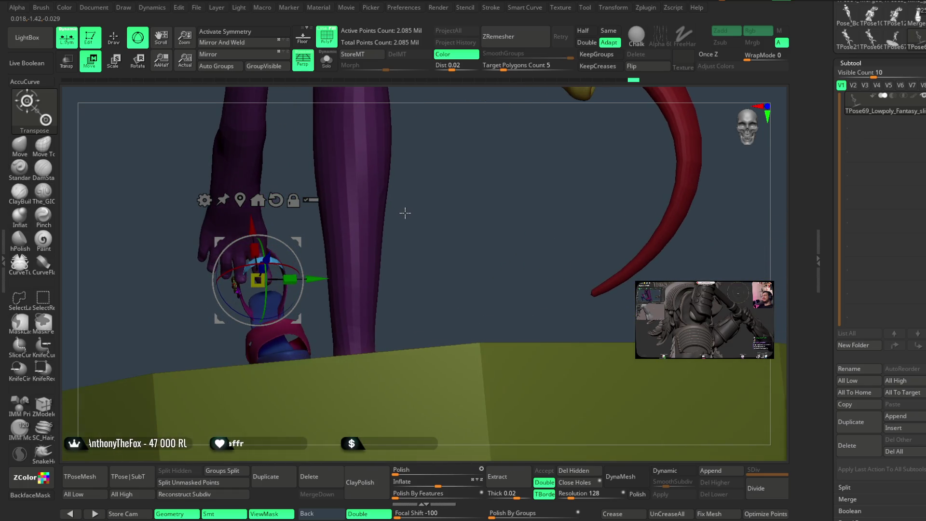
Return to Draw mode and shrink the Draw Size in the quick brush popup
{"action": "left_click", "coordinate": [119, 46]}
{"action": "mouse_move", "coordinate": [453, 188]}
{"action": "left_mouse_down"}
{"action": "mouse_move", "coordinate": [459, 324]}
{"action": "mouse_move", "coordinate": [385, 271]}
{"action": "mouse_move", "coordinate": [385, 286]}
{"action": "mouse_move", "coordinate": [392, 259]}
{"action": "left_mouse_up"}
{"action": "key", "text": "space"}
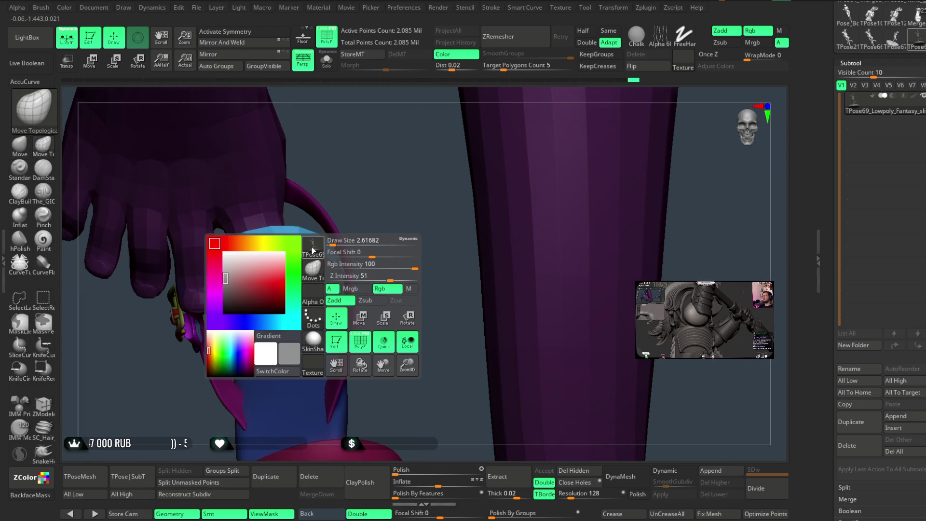
{"action": "left_click_drag", "start_coordinate": [343, 238], "coordinate": [328, 239]}
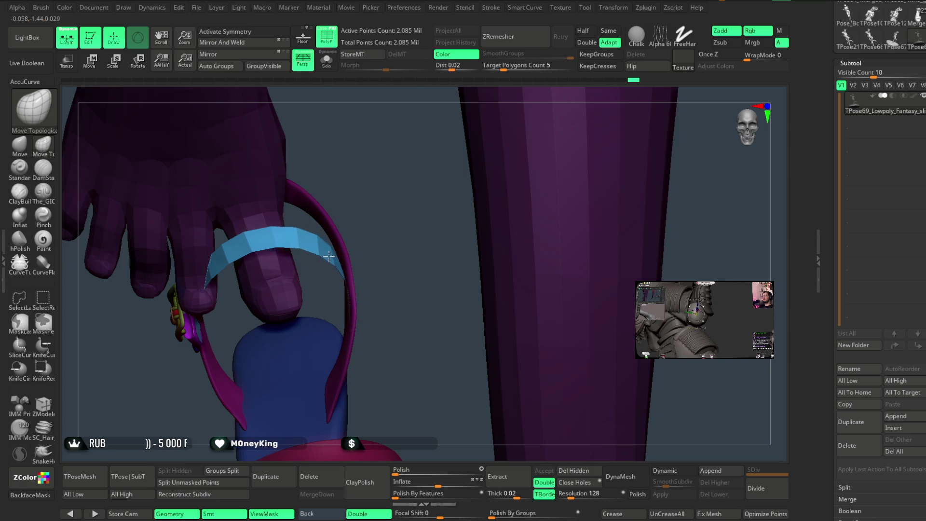
{"action": "left_click_drag", "start_coordinate": [360, 212], "coordinate": [209, 293]}
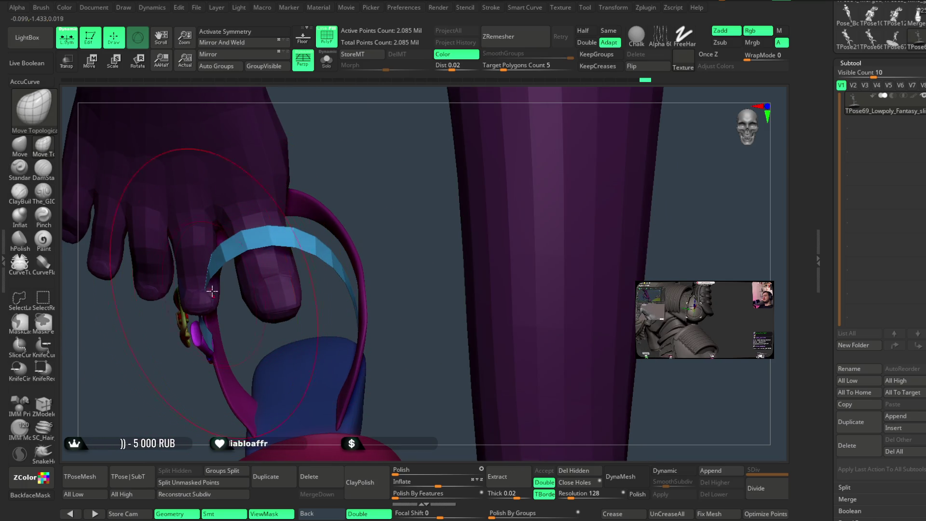
Pick the Move brush (B-M-V) and work around the strapped toe, leg and sandal
{"action": "key", "text": "b"}
{"action": "key", "text": "m"}
{"action": "key", "text": "v"}
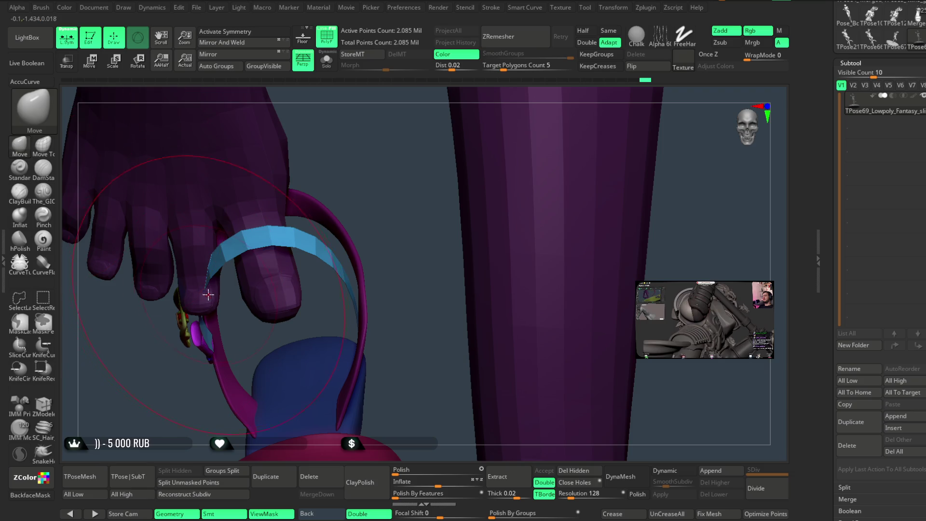
{"action": "left_click_drag", "start_coordinate": [201, 325], "coordinate": [192, 372], "text": "alt"}
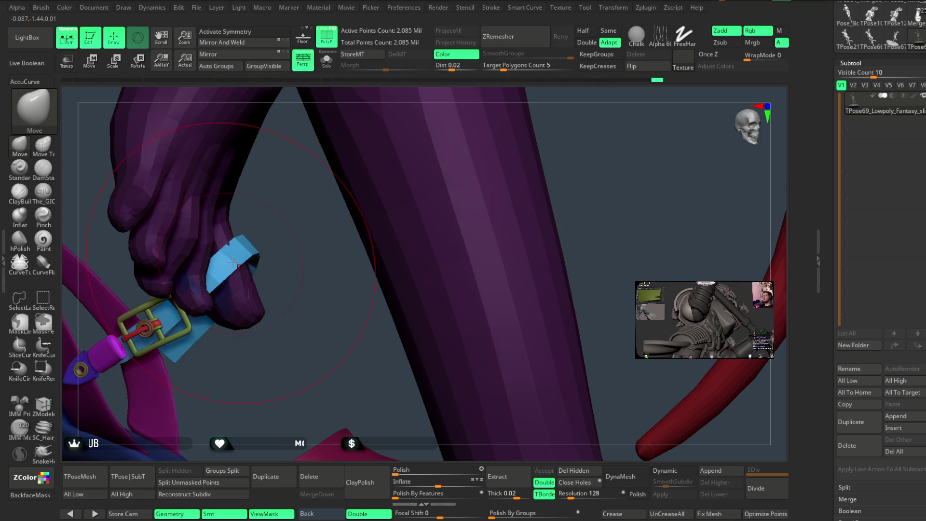
{"action": "key", "text": "space"}
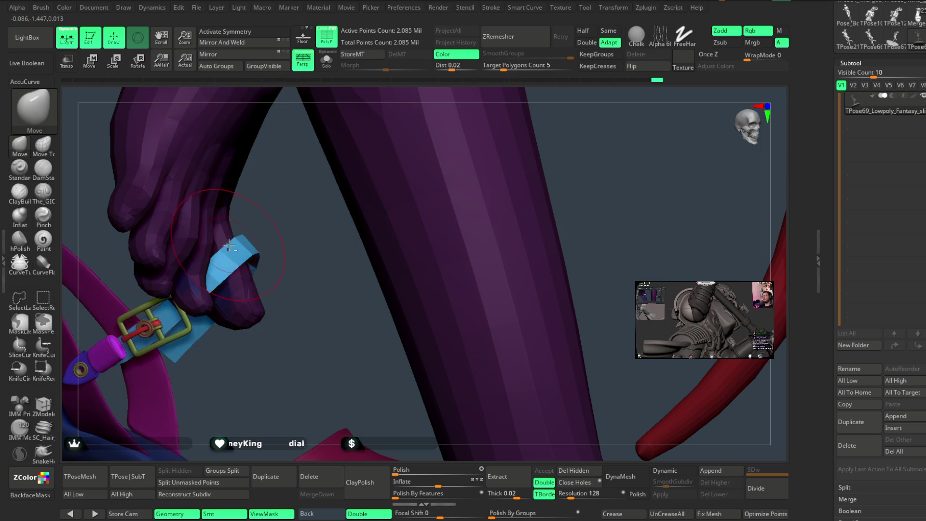
{"action": "right_click_drag", "start_coordinate": [242, 241], "coordinate": [225, 250]}
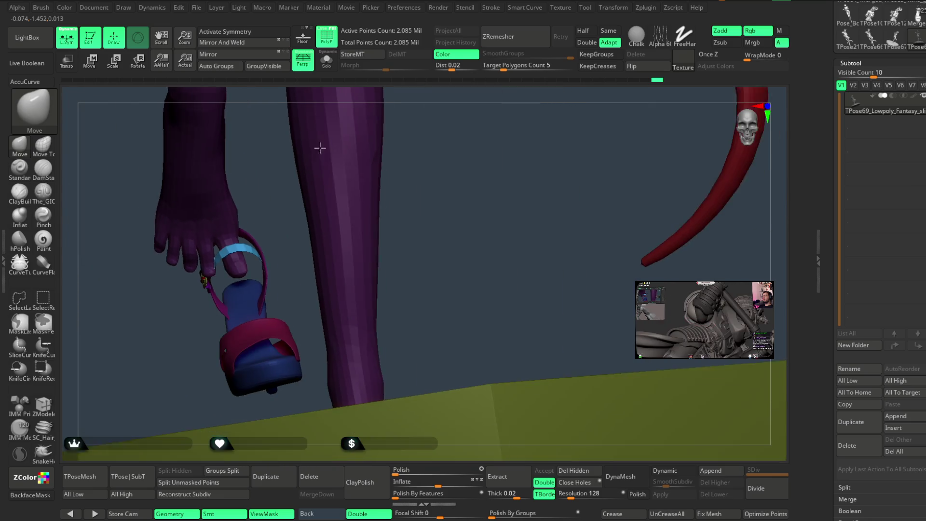
{"action": "mouse_move", "coordinate": [284, 217]}
{"action": "right_mouse_down"}
{"action": "mouse_move", "coordinate": [455, 186]}
{"action": "mouse_move", "coordinate": [447, 195]}
{"action": "mouse_move", "coordinate": [457, 173]}
{"action": "mouse_move", "coordinate": [441, 193]}
{"action": "mouse_move", "coordinate": [433, 178]}
{"action": "mouse_move", "coordinate": [418, 255]}
{"action": "mouse_move", "coordinate": [414, 236]}
{"action": "right_mouse_up"}
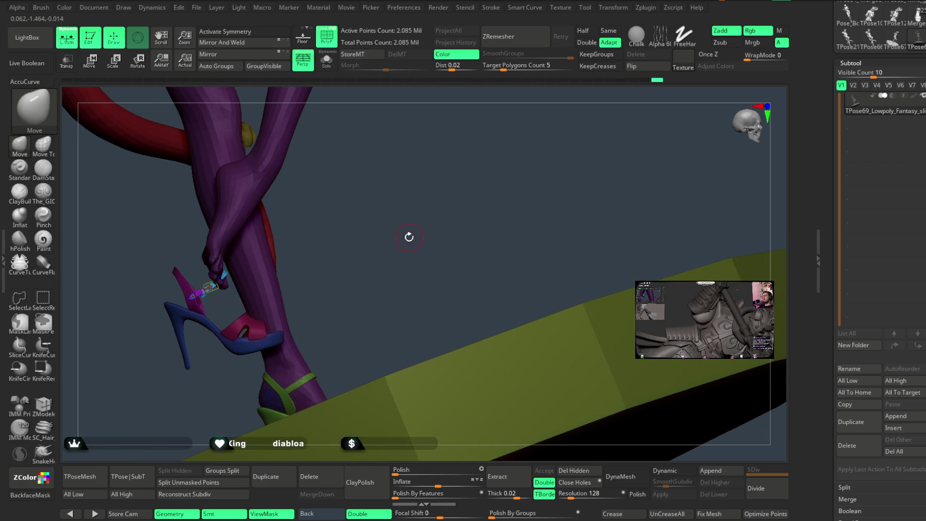
{"action": "mouse_move", "coordinate": [315, 199]}
{"action": "right_mouse_down"}
{"action": "mouse_move", "coordinate": [378, 209]}
{"action": "mouse_move", "coordinate": [422, 195]}
{"action": "mouse_move", "coordinate": [335, 194]}
{"action": "mouse_move", "coordinate": [406, 213]}
{"action": "mouse_move", "coordinate": [347, 245]}
{"action": "right_mouse_up"}
{"action": "left_click", "coordinate": [342, 246], "text": "ctrl+shift"}
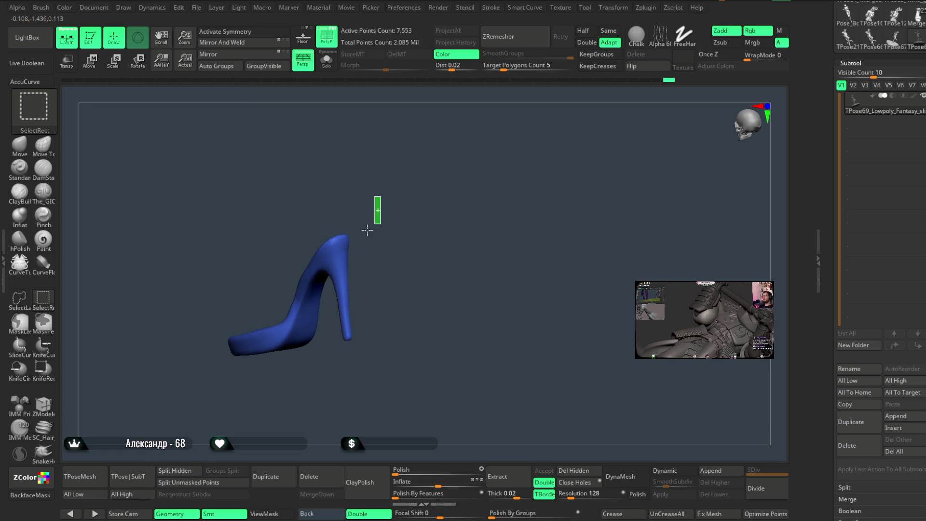
{"action": "left_click", "coordinate": [369, 202], "text": "ctrl+shift"}
{"action": "right_click_drag", "start_coordinate": [353, 207], "coordinate": [331, 275]}
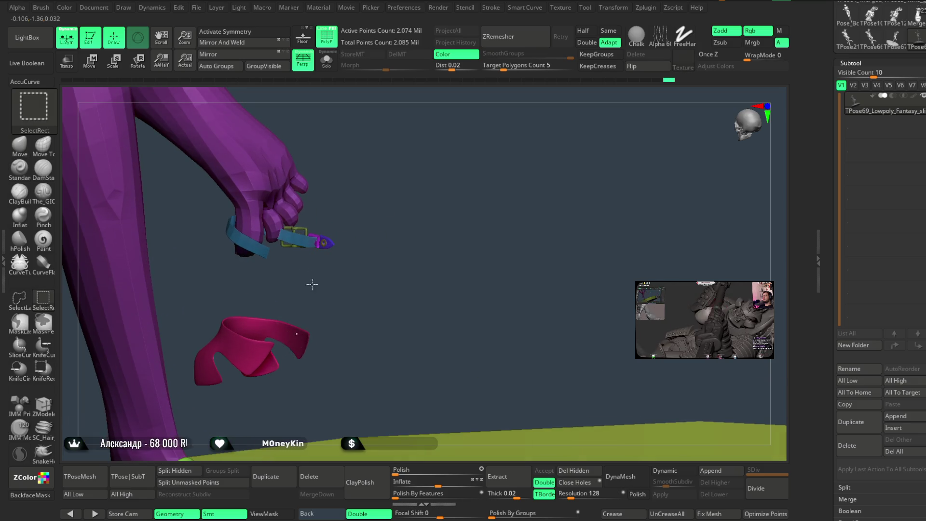
{"action": "left_click", "coordinate": [310, 243], "text": "ctrl+shift"}
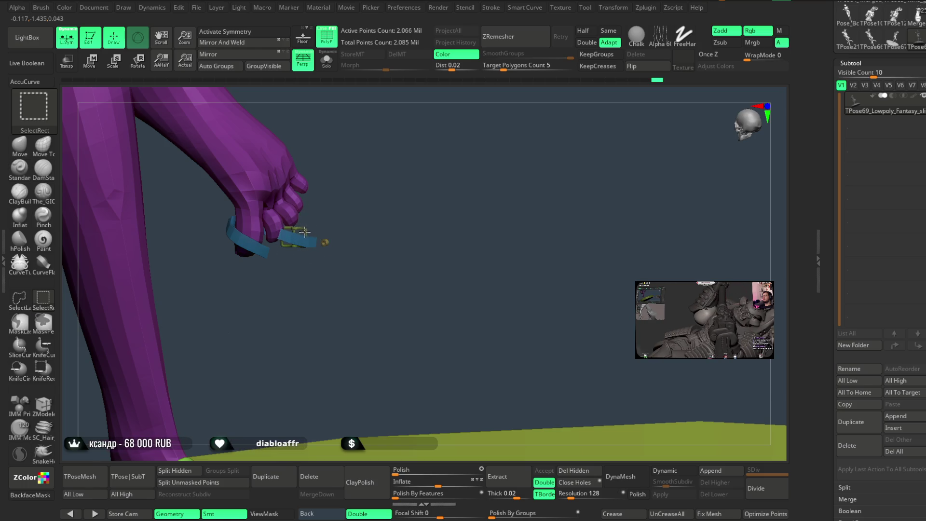
{"action": "left_click", "coordinate": [311, 241], "text": "ctrl+alt+shift"}
{"action": "left_click", "coordinate": [325, 242], "text": "ctrl+alt+shift"}
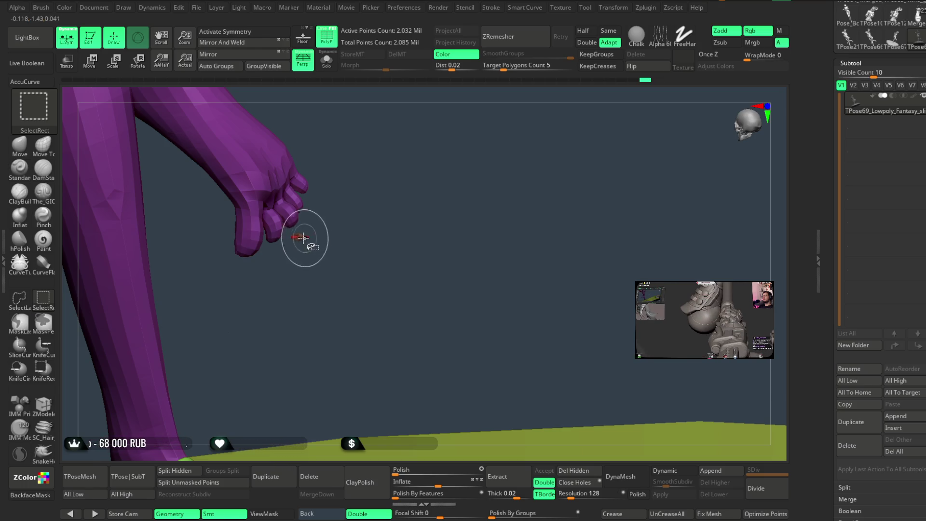
{"action": "left_click", "coordinate": [378, 212], "text": "ctrl+shift"}
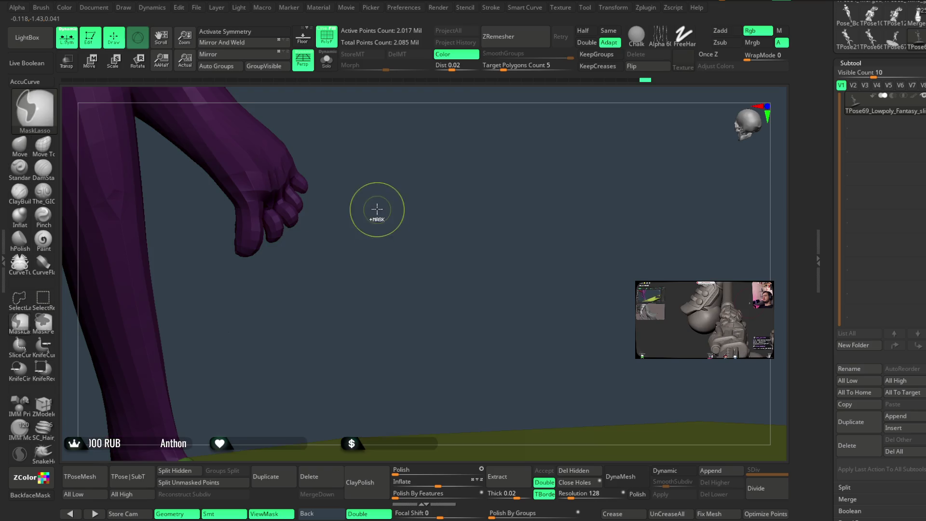
{"action": "mouse_move", "coordinate": [401, 138]}
{"action": "left_mouse_down"}
{"action": "mouse_move", "coordinate": [412, 192]}
{"action": "mouse_move", "coordinate": [411, 145]}
{"action": "mouse_move", "coordinate": [447, 179]}
{"action": "mouse_move", "coordinate": [392, 283]}
{"action": "mouse_move", "coordinate": [473, 230]}
{"action": "mouse_move", "coordinate": [521, 232]}
{"action": "mouse_move", "coordinate": [519, 177]}
{"action": "mouse_move", "coordinate": [519, 188]}
{"action": "left_mouse_up"}
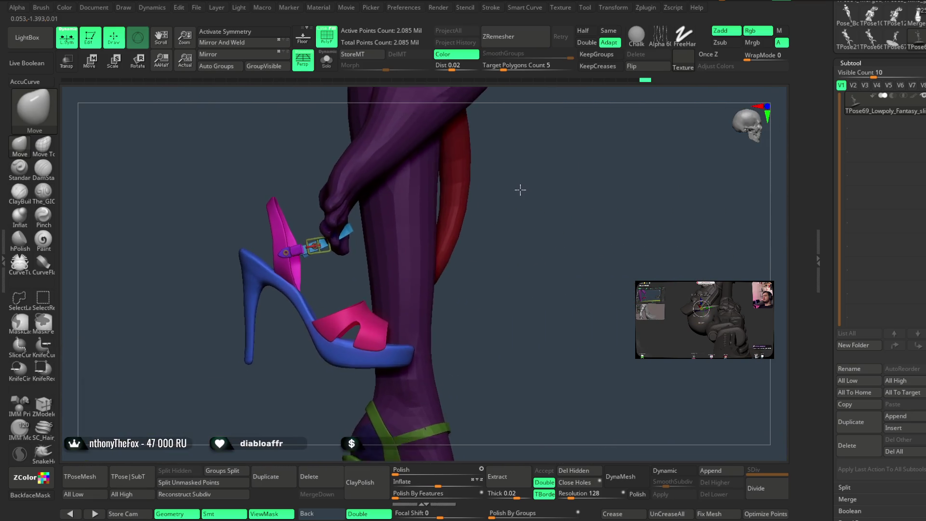
{"action": "left_click", "coordinate": [97, 68]}
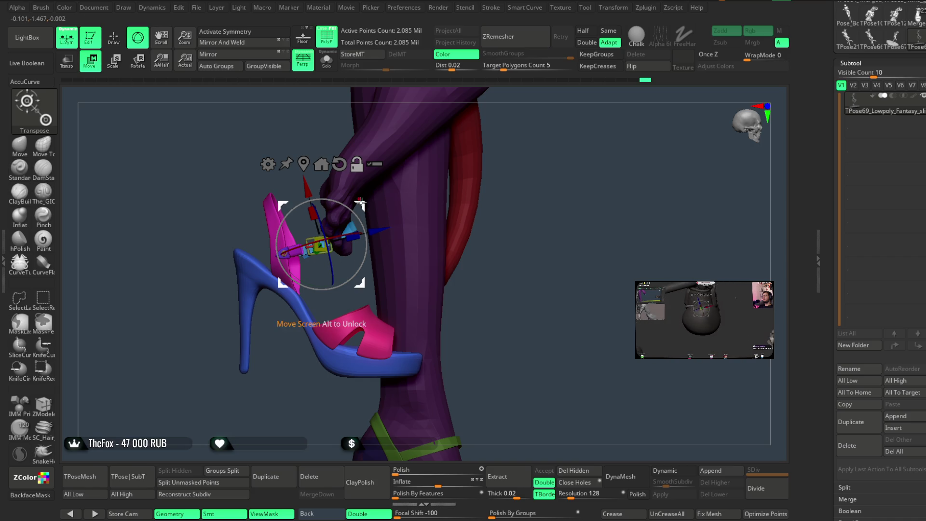
Rotate the sandal downward and a few degrees sideways with the gizmo rings to sit under the foot
{"action": "left_click_drag", "start_coordinate": [366, 231], "coordinate": [367, 297]}
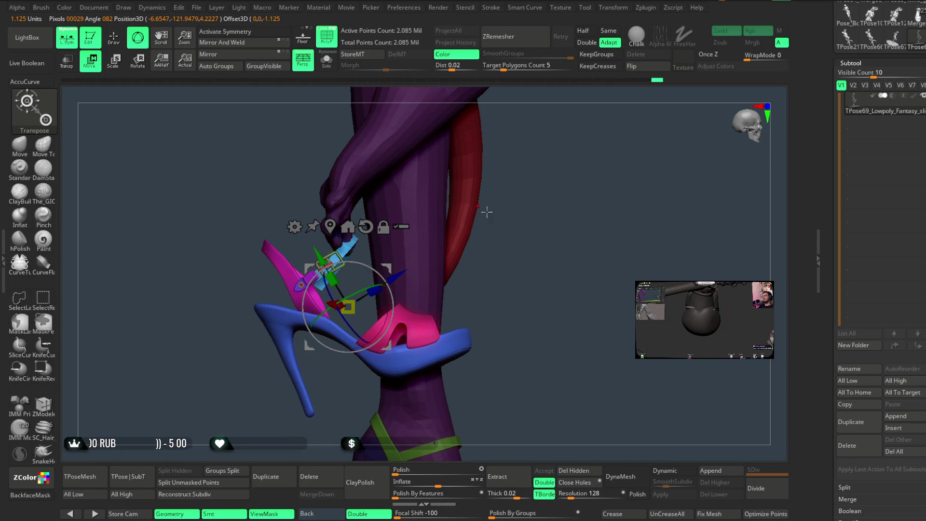
{"action": "left_click_drag", "start_coordinate": [486, 207], "coordinate": [498, 186]}
{"action": "mouse_move", "coordinate": [498, 186]}
{"action": "right_mouse_down"}
{"action": "mouse_move", "coordinate": [429, 230]}
{"action": "mouse_move", "coordinate": [501, 184]}
{"action": "mouse_move", "coordinate": [482, 172]}
{"action": "mouse_move", "coordinate": [496, 186]}
{"action": "right_mouse_up"}
{"action": "left_click_drag", "start_coordinate": [358, 279], "coordinate": [369, 273]}
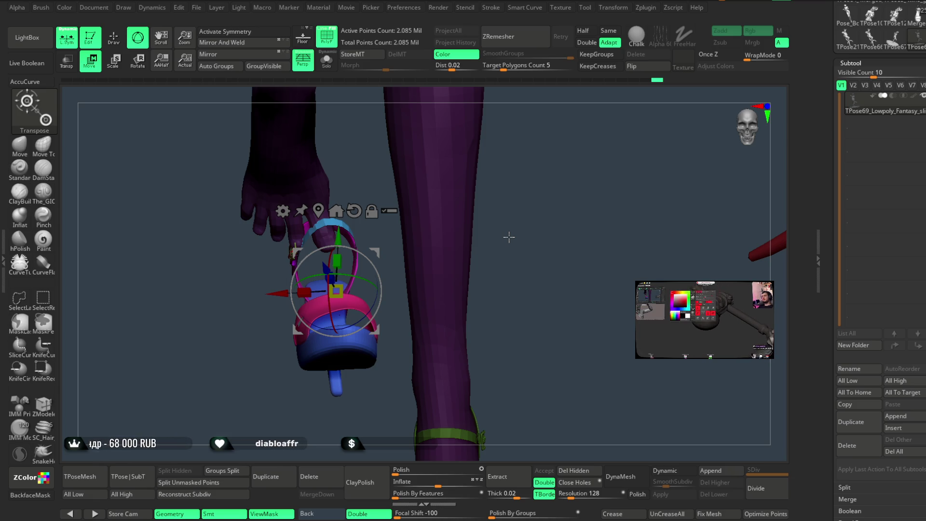
{"action": "mouse_move", "coordinate": [584, 297]}
{"action": "left_mouse_down"}
{"action": "mouse_move", "coordinate": [548, 221]}
{"action": "mouse_move", "coordinate": [558, 280]}
{"action": "mouse_move", "coordinate": [569, 269]}
{"action": "mouse_move", "coordinate": [527, 273]}
{"action": "mouse_move", "coordinate": [545, 252]}
{"action": "mouse_move", "coordinate": [608, 244]}
{"action": "mouse_move", "coordinate": [603, 237]}
{"action": "mouse_move", "coordinate": [572, 256]}
{"action": "left_mouse_up"}
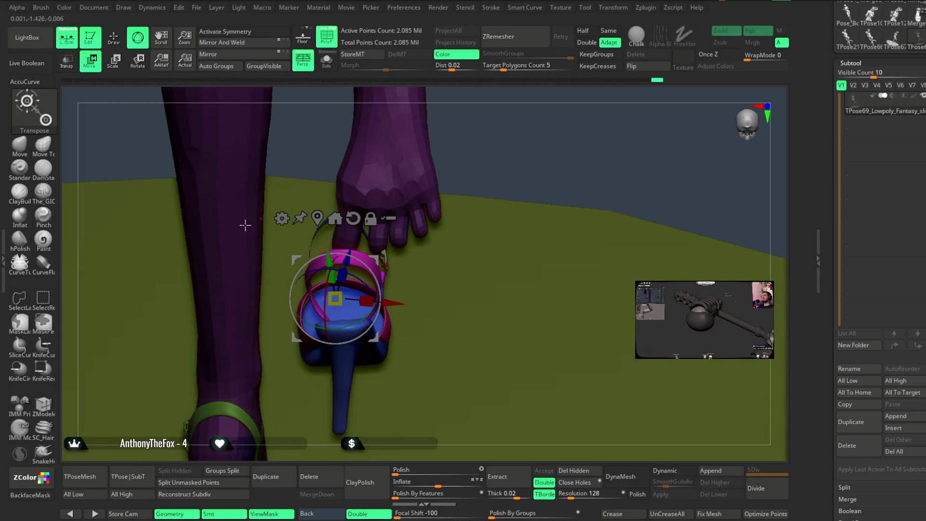
{"action": "left_click", "coordinate": [31, 152]}
{"action": "mouse_move", "coordinate": [451, 154]}
{"action": "left_mouse_down"}
{"action": "mouse_move", "coordinate": [437, 220]}
{"action": "mouse_move", "coordinate": [317, 218]}
{"action": "left_mouse_up"}
{"action": "key", "text": "space"}
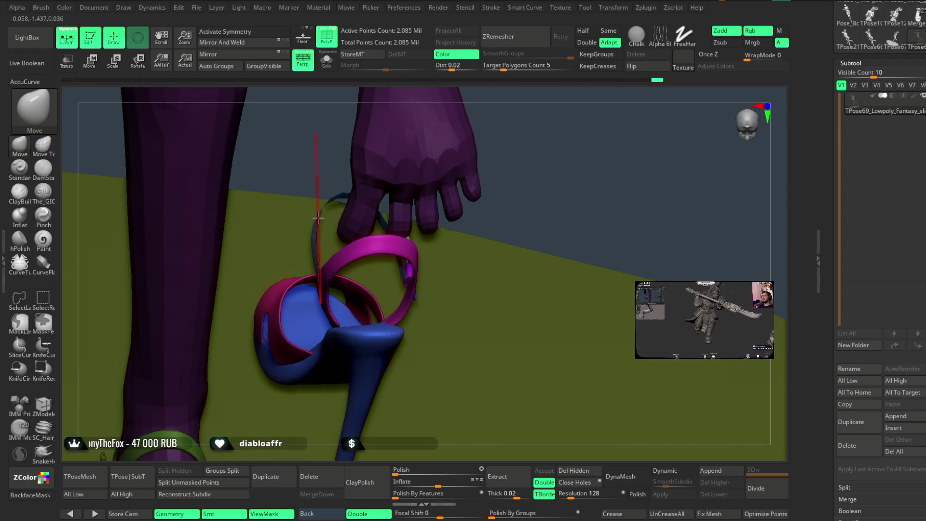
Hide the blue heel and the magenta and blue strap pieces to expose the raised bare foot
{"action": "mouse_move", "coordinate": [533, 124]}
{"action": "left_mouse_down"}
{"action": "mouse_move", "coordinate": [338, 238]}
{"action": "mouse_move", "coordinate": [279, 207]}
{"action": "mouse_move", "coordinate": [353, 266]}
{"action": "mouse_move", "coordinate": [431, 193]}
{"action": "mouse_move", "coordinate": [409, 289]}
{"action": "mouse_move", "coordinate": [435, 203]}
{"action": "mouse_move", "coordinate": [297, 304]}
{"action": "left_mouse_up"}
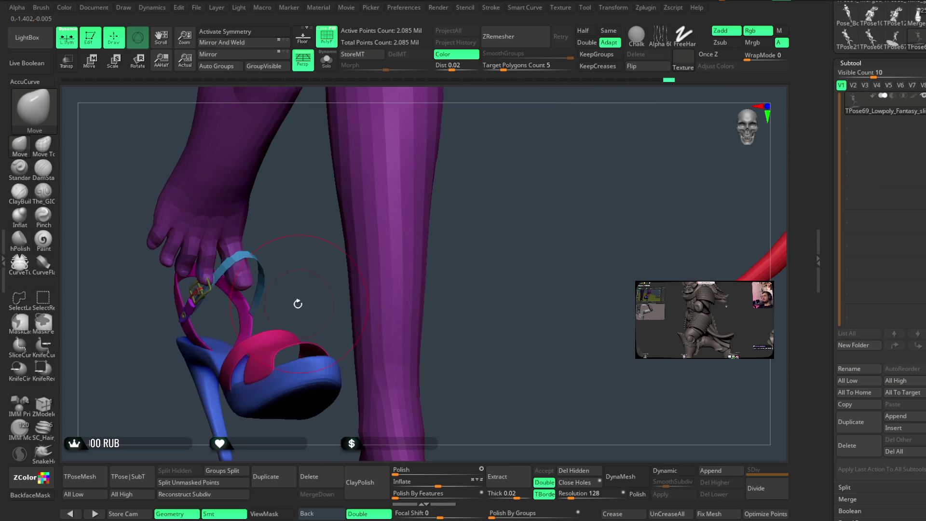
{"action": "left_click", "coordinate": [287, 338], "text": "ctrl+shift"}
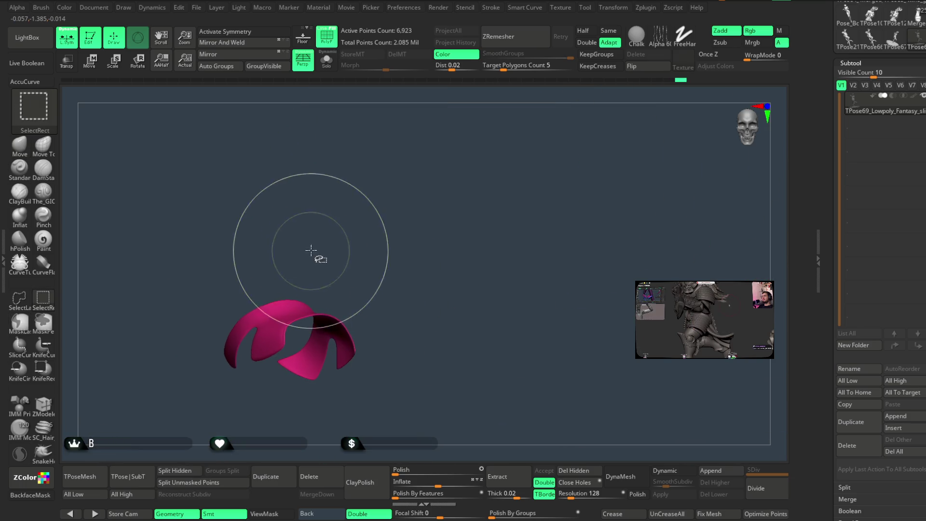
{"action": "left_click", "coordinate": [311, 250], "text": "ctrl+shift"}
{"action": "left_click", "coordinate": [268, 362], "text": "ctrl+alt+shift"}
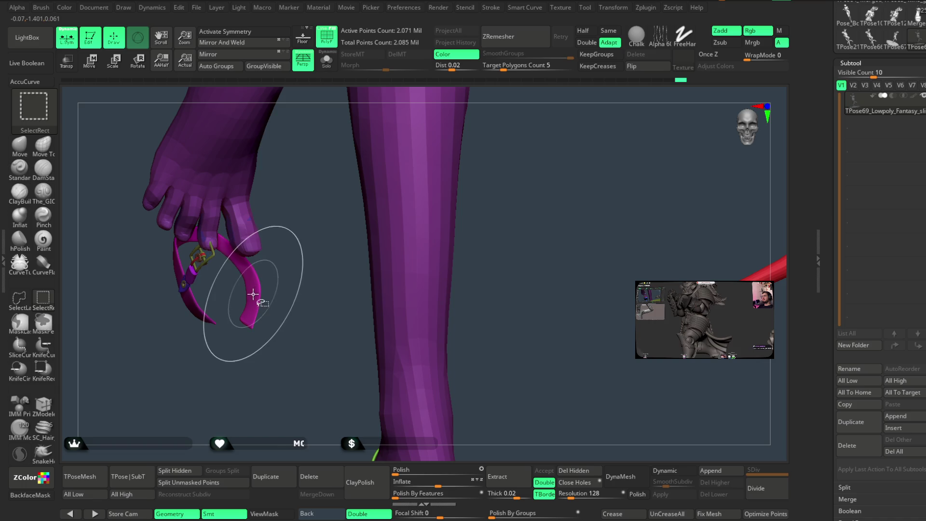
{"action": "left_click", "coordinate": [255, 284], "text": "ctrl+alt+shift"}
{"action": "left_click_drag", "start_coordinate": [275, 275], "coordinate": [207, 279]}
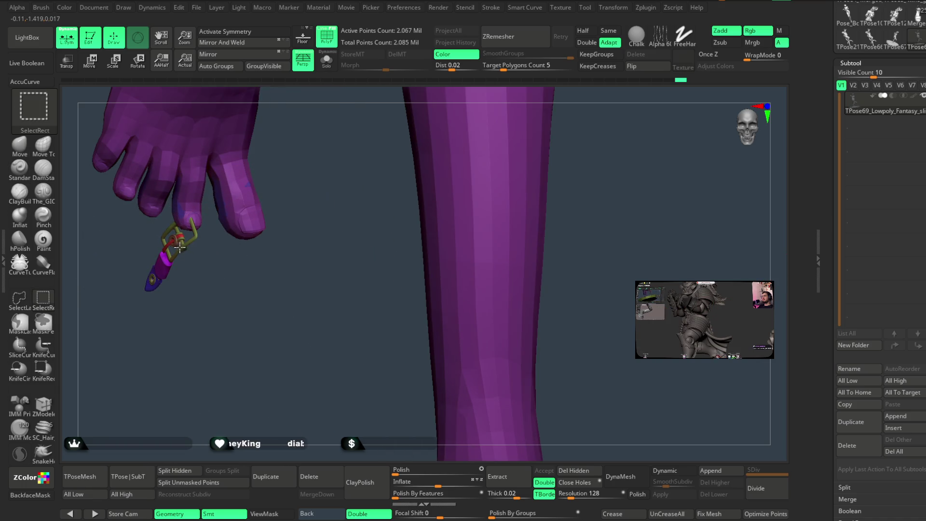
{"action": "left_click", "coordinate": [162, 260], "text": "ctrl+alt+shift"}
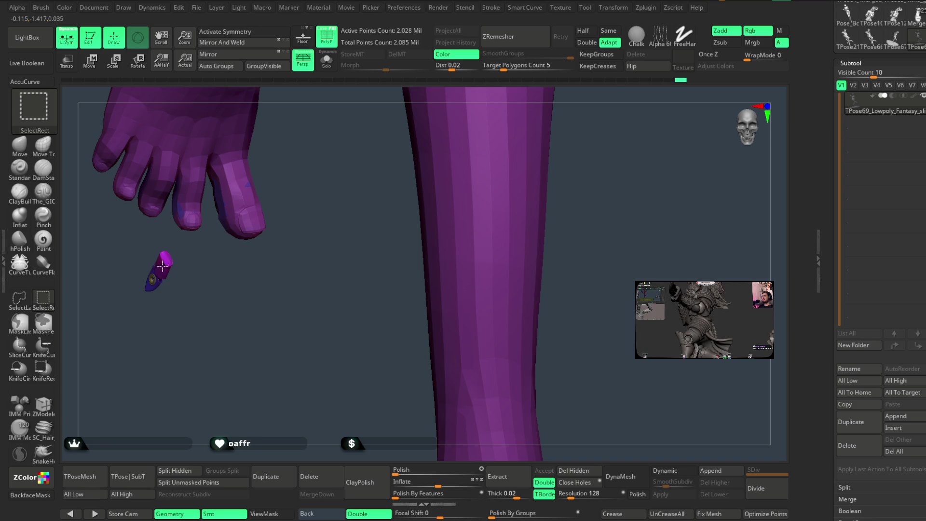
{"action": "left_click", "coordinate": [153, 278], "text": "ctrl+alt+shift"}
{"action": "mouse_move", "coordinate": [315, 196]}
{"action": "left_mouse_down"}
{"action": "mouse_move", "coordinate": [306, 210]}
{"action": "mouse_move", "coordinate": [322, 198]}
{"action": "left_mouse_up"}
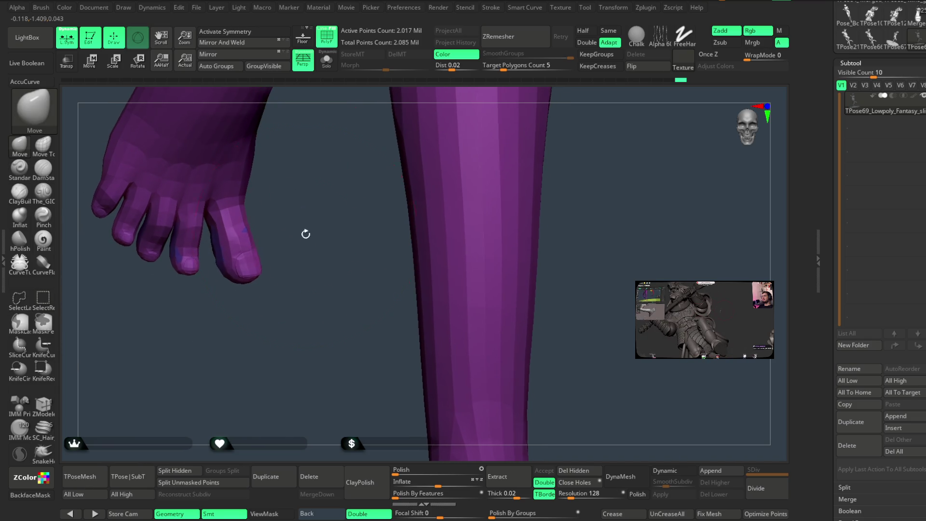
Lasso-mask around the outer toe and invert the mask so only that toe stays free
{"action": "key", "text": "space"}
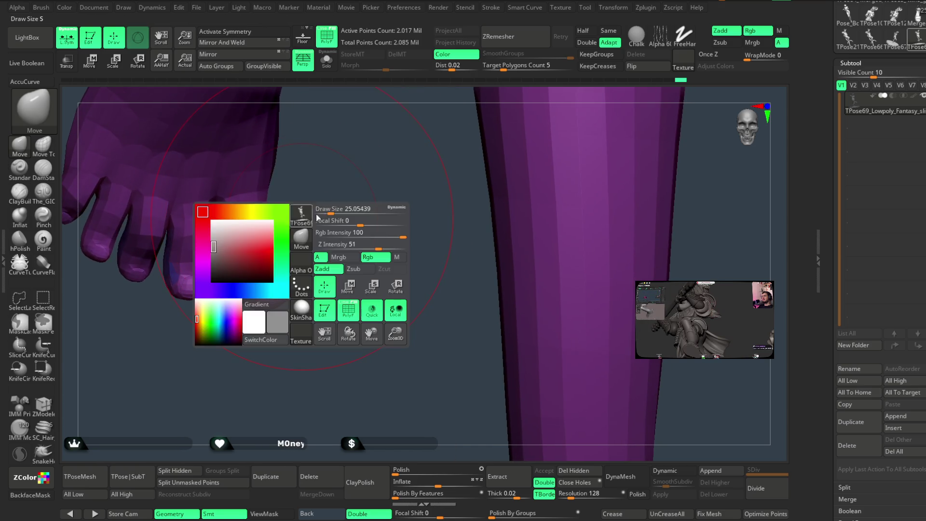
{"action": "left_click_drag", "start_coordinate": [329, 209], "coordinate": [320, 199]}
{"action": "key", "text": "ctrl"}
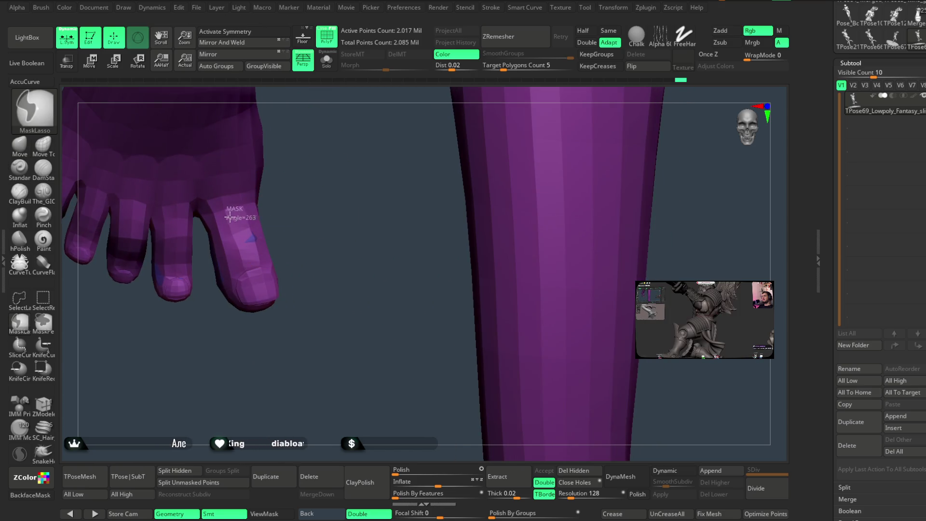
{"action": "left_click_drag", "start_coordinate": [201, 250], "coordinate": [299, 338], "text": "ctrl"}
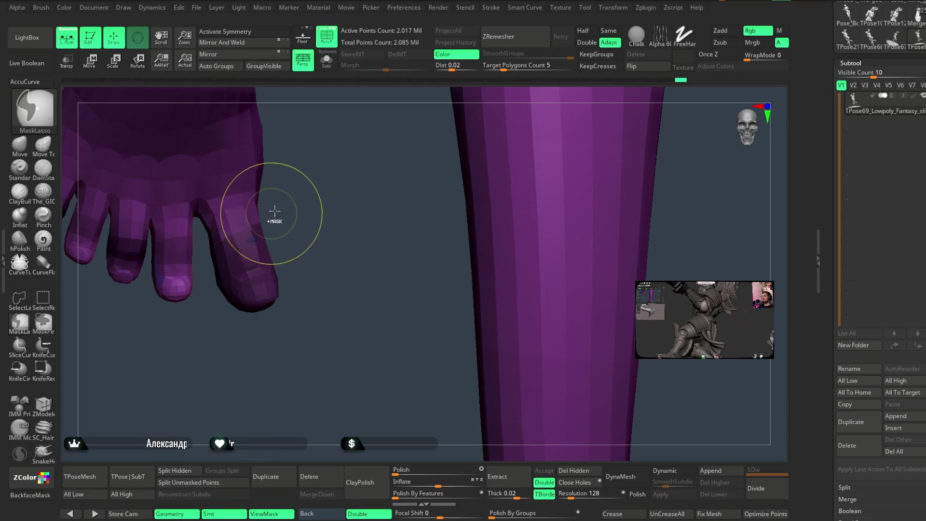
{"action": "left_click_drag", "start_coordinate": [275, 201], "coordinate": [269, 366], "text": "ctrl"}
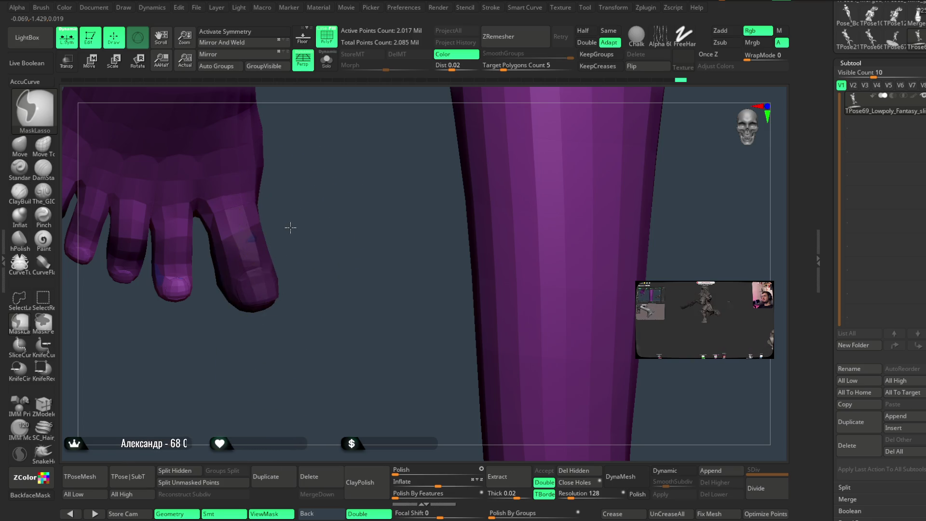
{"action": "left_click", "coordinate": [311, 253], "text": "ctrl"}
{"action": "mouse_move", "coordinate": [311, 253]}
{"action": "left_mouse_down"}
{"action": "mouse_move", "coordinate": [300, 221]}
{"action": "mouse_move", "coordinate": [287, 265]}
{"action": "mouse_move", "coordinate": [234, 310]}
{"action": "mouse_move", "coordinate": [245, 299]}
{"action": "mouse_move", "coordinate": [183, 221]}
{"action": "left_mouse_up"}
{"action": "left_click", "coordinate": [90, 61]}
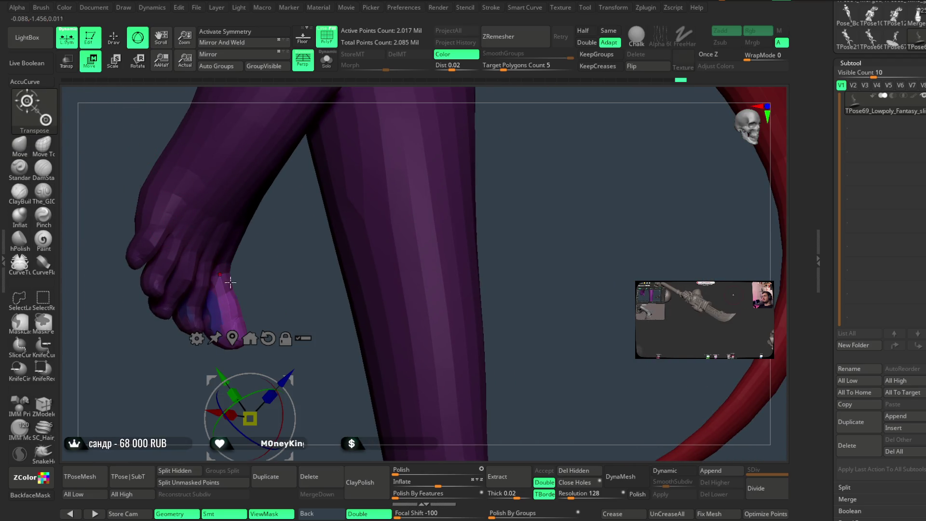
Place the Transpose gizmo on the freed outer toe and rotate it to a new angle
{"action": "left_click", "coordinate": [223, 306]}
{"action": "mouse_move", "coordinate": [289, 309]}
{"action": "left_mouse_down"}
{"action": "mouse_move", "coordinate": [296, 296]}
{"action": "mouse_move", "coordinate": [270, 290]}
{"action": "left_mouse_up"}
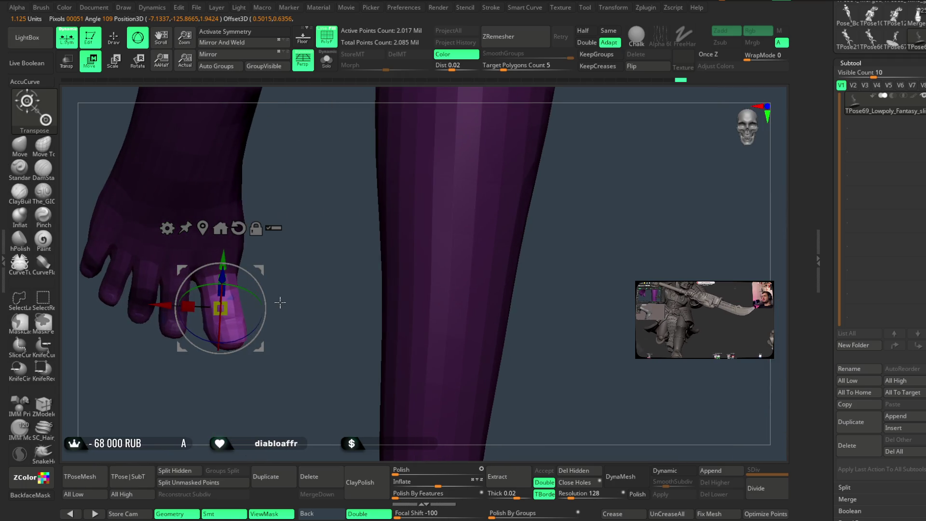
{"action": "mouse_move", "coordinate": [242, 333]}
{"action": "left_mouse_down"}
{"action": "mouse_move", "coordinate": [247, 309]}
{"action": "mouse_move", "coordinate": [232, 313]}
{"action": "left_mouse_up"}
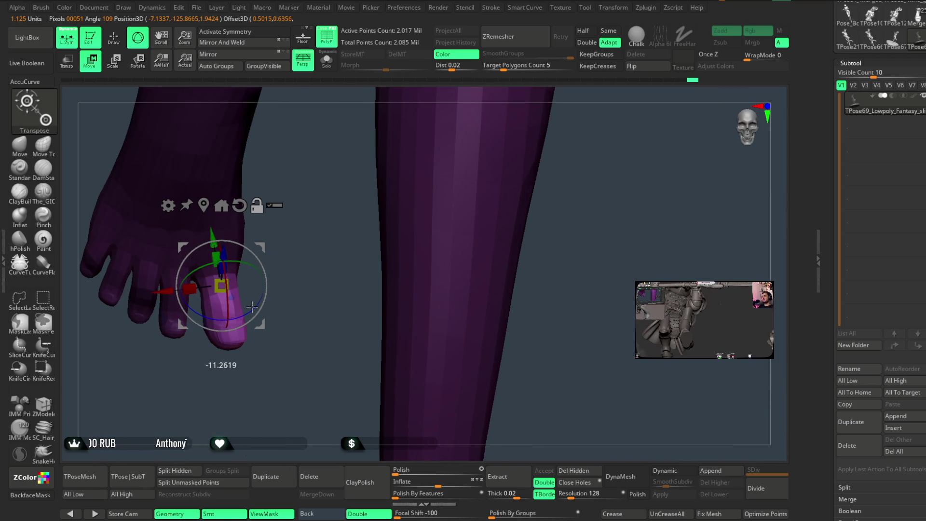
{"action": "mouse_move", "coordinate": [289, 273]}
{"action": "left_mouse_down"}
{"action": "mouse_move", "coordinate": [271, 277]}
{"action": "mouse_move", "coordinate": [245, 307]}
{"action": "mouse_move", "coordinate": [260, 315]}
{"action": "left_mouse_up"}
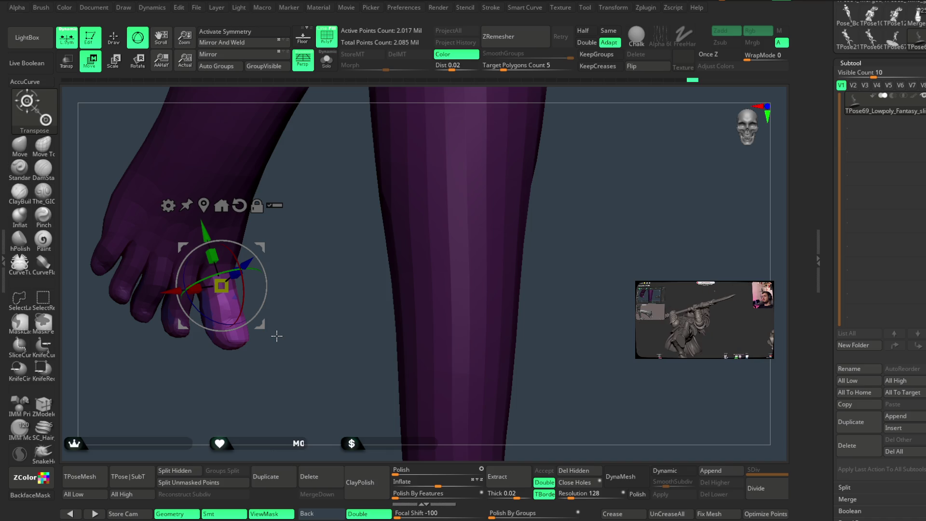
Refine the outer toe's rotation around X, nudge it slightly, and return to sculpting
{"action": "mouse_move", "coordinate": [306, 384]}
{"action": "left_mouse_down"}
{"action": "mouse_move", "coordinate": [300, 364]}
{"action": "mouse_move", "coordinate": [277, 347]}
{"action": "left_mouse_up"}
{"action": "left_click_drag", "start_coordinate": [246, 310], "coordinate": [255, 294]}
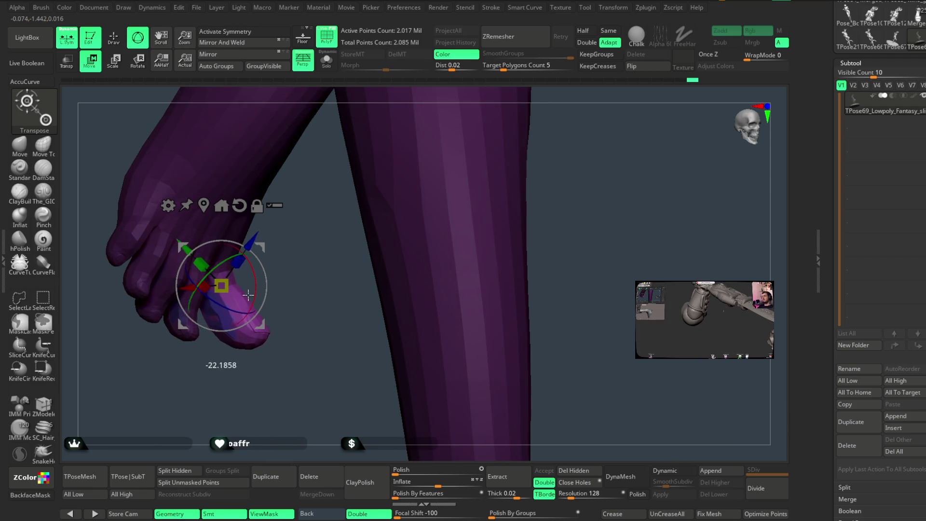
{"action": "left_click_drag", "start_coordinate": [296, 269], "coordinate": [249, 269]}
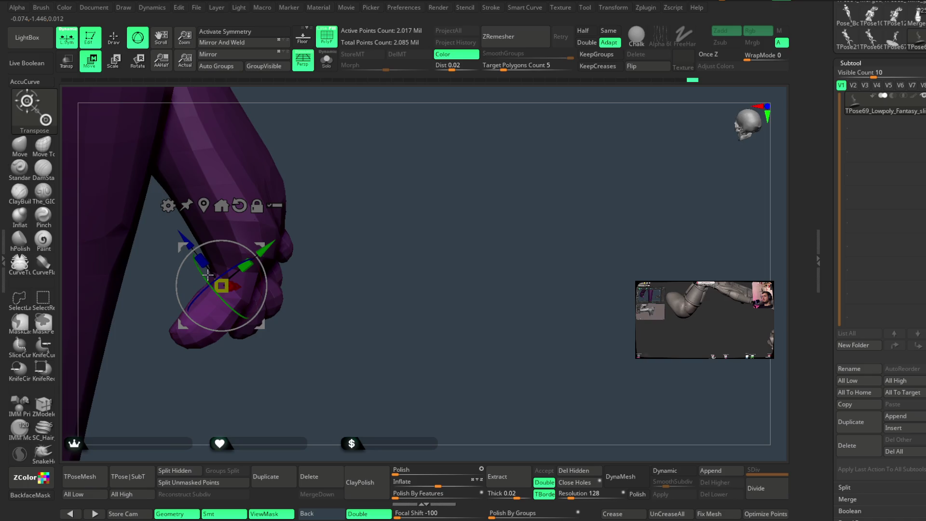
{"action": "mouse_move", "coordinate": [270, 245]}
{"action": "left_mouse_down"}
{"action": "mouse_move", "coordinate": [317, 185]}
{"action": "mouse_move", "coordinate": [331, 202]}
{"action": "left_mouse_up"}
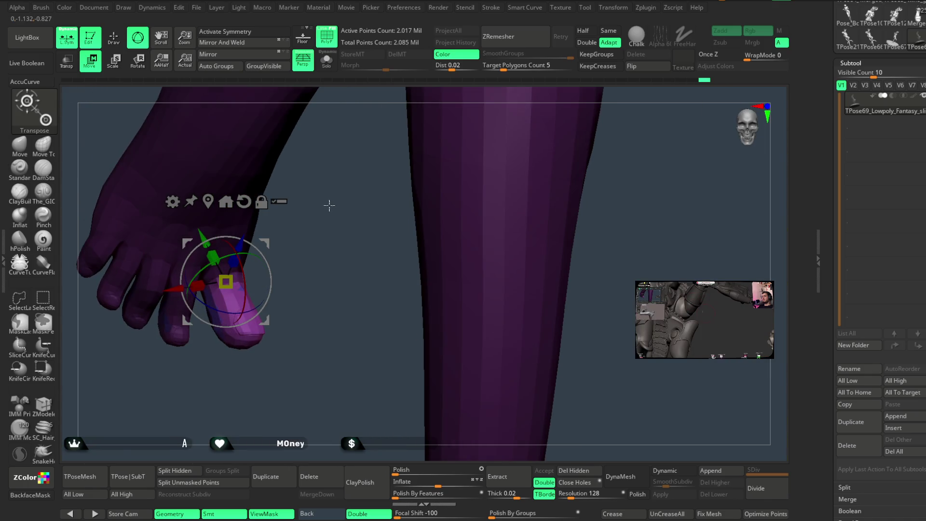
{"action": "key", "text": "q"}
{"action": "mouse_move", "coordinate": [121, 197]}
{"action": "left_mouse_down", "text": "alt"}
{"action": "mouse_move", "coordinate": [290, 288]}
{"action": "mouse_move", "coordinate": [270, 274]}
{"action": "left_mouse_up", "text": "alt"}
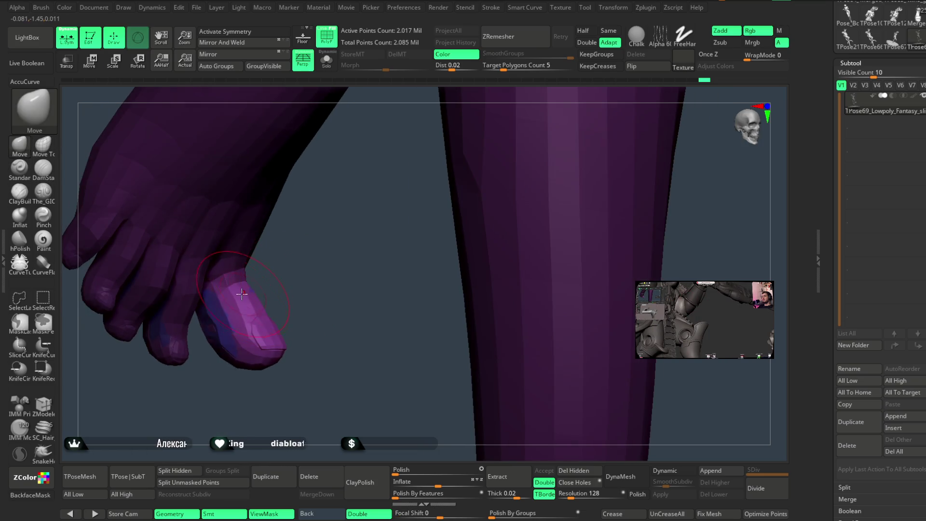
Clear the mask from the whole model and shrink the Move brush to about Draw Size 5
{"action": "key", "text": "ctrl+h"}
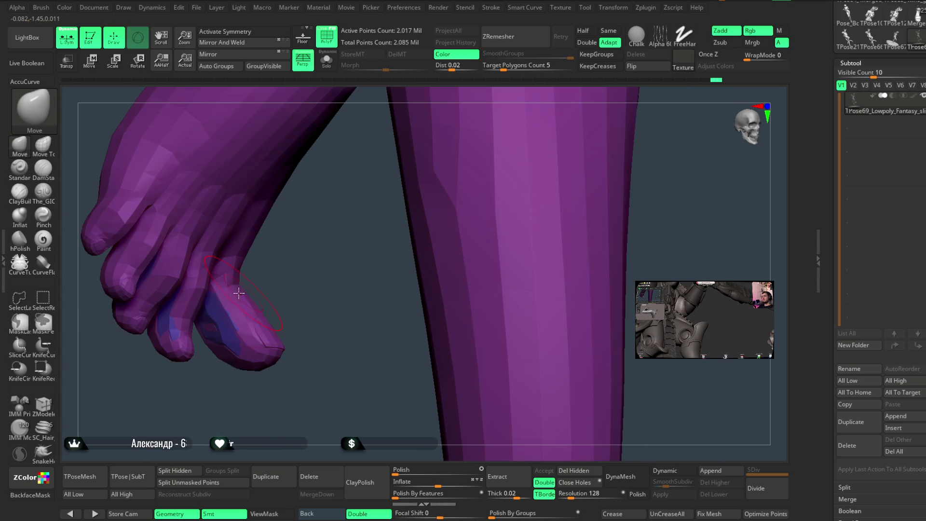
{"action": "mouse_move", "coordinate": [290, 294]}
{"action": "left_mouse_down"}
{"action": "mouse_move", "coordinate": [282, 366]}
{"action": "mouse_move", "coordinate": [316, 347]}
{"action": "left_mouse_up"}
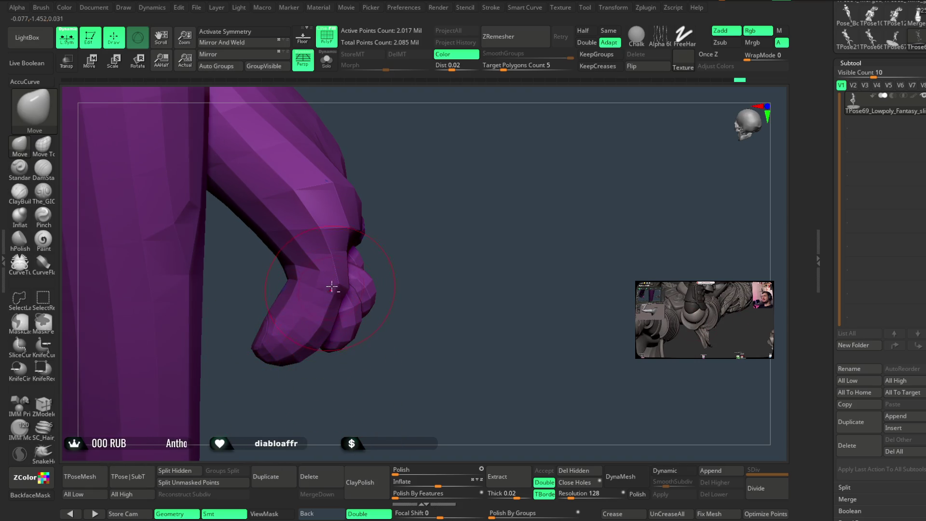
{"action": "key", "text": "space"}
{"action": "left_click_drag", "start_coordinate": [413, 203], "coordinate": [340, 276]}
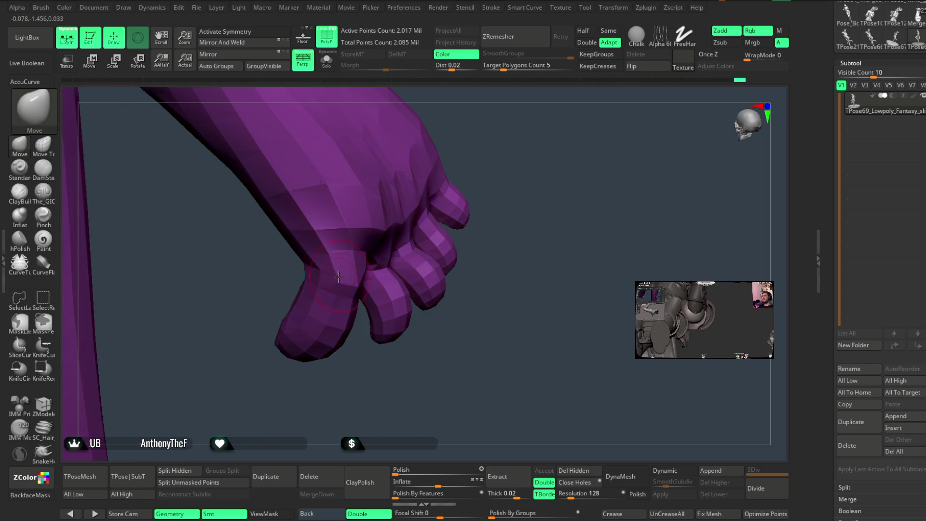
{"action": "left_click_drag", "start_coordinate": [374, 378], "coordinate": [357, 288]}
Inspect the reposed toes, lower leg and crossed legs from several side angles
{"action": "right_click_drag", "start_coordinate": [339, 296], "coordinate": [356, 308]}
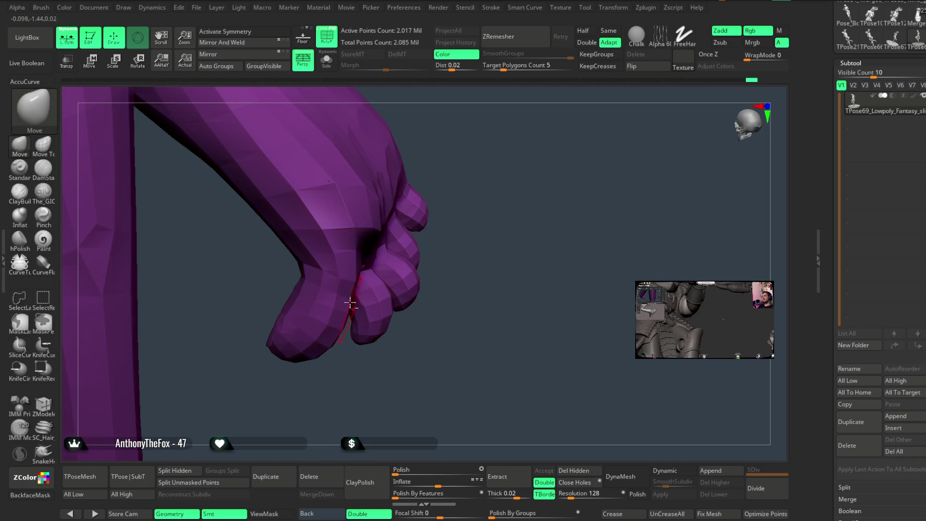
{"action": "mouse_move", "coordinate": [458, 259]}
{"action": "left_mouse_down"}
{"action": "mouse_move", "coordinate": [407, 200]}
{"action": "mouse_move", "coordinate": [389, 246]}
{"action": "mouse_move", "coordinate": [380, 219]}
{"action": "mouse_move", "coordinate": [390, 281]}
{"action": "mouse_move", "coordinate": [356, 354]}
{"action": "left_mouse_up"}
{"action": "key", "text": "space"}
{"action": "left_click_drag", "start_coordinate": [374, 300], "coordinate": [345, 345]}
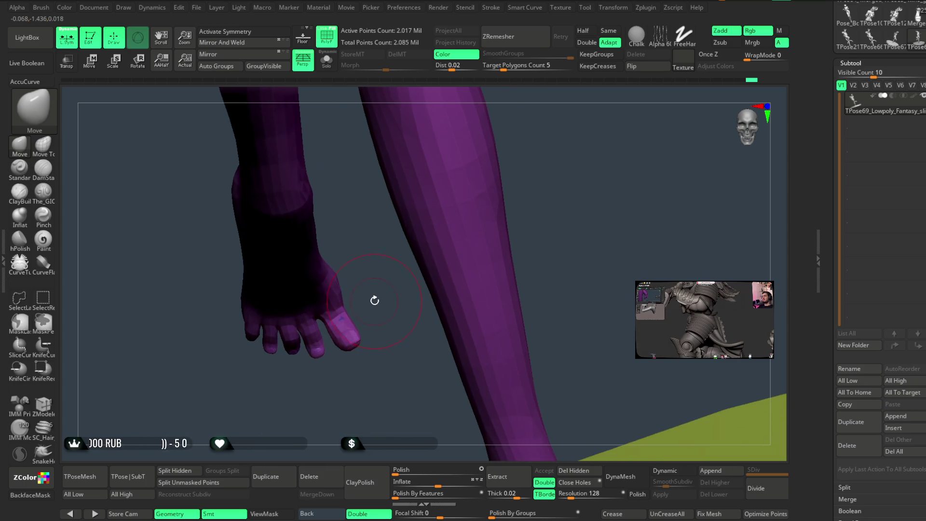
{"action": "mouse_move", "coordinate": [372, 308]}
{"action": "left_mouse_down"}
{"action": "mouse_move", "coordinate": [343, 314]}
{"action": "mouse_move", "coordinate": [372, 291]}
{"action": "mouse_move", "coordinate": [364, 269]}
{"action": "mouse_move", "coordinate": [446, 242]}
{"action": "mouse_move", "coordinate": [439, 221]}
{"action": "mouse_move", "coordinate": [471, 227]}
{"action": "mouse_move", "coordinate": [438, 221]}
{"action": "mouse_move", "coordinate": [450, 209]}
{"action": "left_mouse_up"}
{"action": "mouse_move", "coordinate": [473, 265]}
{"action": "left_mouse_down"}
{"action": "mouse_move", "coordinate": [496, 240]}
{"action": "mouse_move", "coordinate": [346, 364]}
{"action": "mouse_move", "coordinate": [356, 376]}
{"action": "mouse_move", "coordinate": [426, 252]}
{"action": "left_mouse_up"}
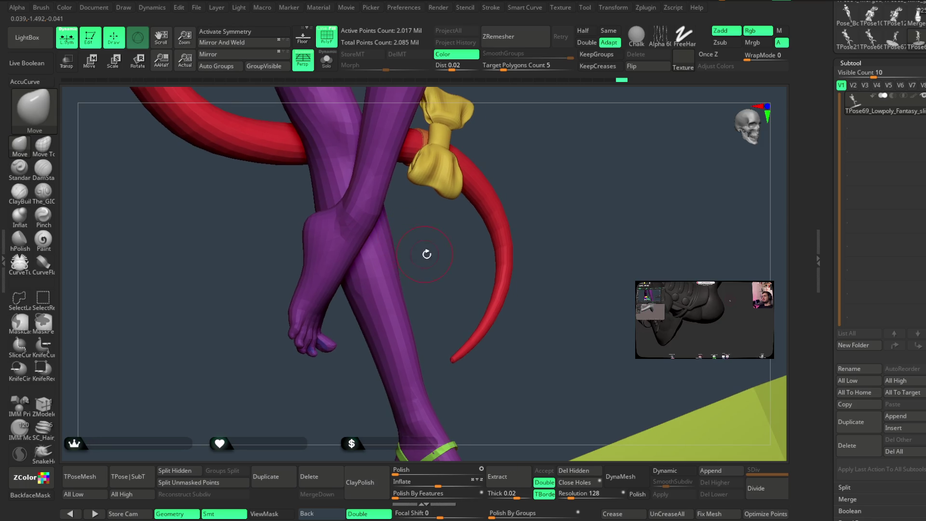
Unhide the sandals subtool and frame the whole horned figure on its base
{"action": "left_click", "coordinate": [525, 240], "text": "ctrl+shift"}
{"action": "mouse_move", "coordinate": [524, 240]}
{"action": "left_mouse_down"}
{"action": "mouse_move", "coordinate": [550, 201]}
{"action": "mouse_move", "coordinate": [535, 202]}
{"action": "mouse_move", "coordinate": [536, 188]}
{"action": "mouse_move", "coordinate": [525, 232]}
{"action": "mouse_move", "coordinate": [512, 200]}
{"action": "mouse_move", "coordinate": [513, 267]}
{"action": "mouse_move", "coordinate": [506, 252]}
{"action": "mouse_move", "coordinate": [496, 255]}
{"action": "mouse_move", "coordinate": [488, 302]}
{"action": "mouse_move", "coordinate": [505, 304]}
{"action": "left_mouse_up"}
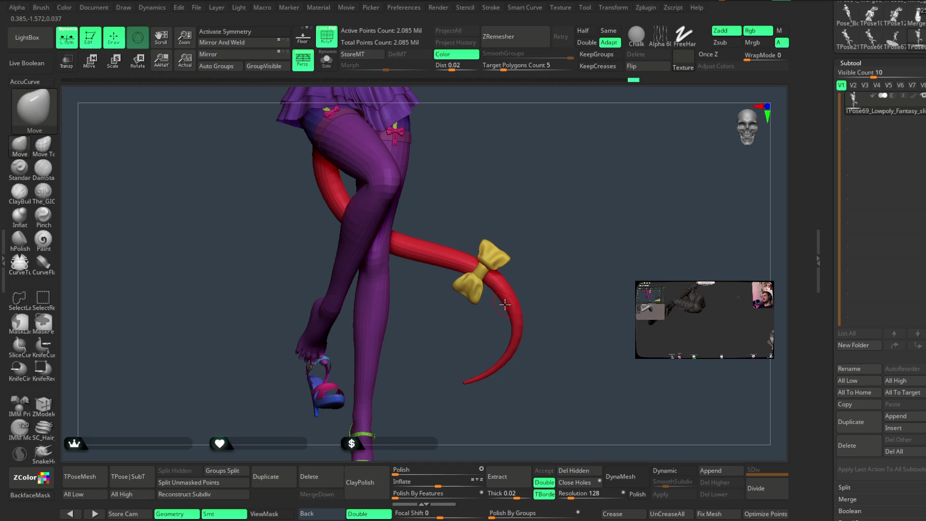
{"action": "mouse_move", "coordinate": [506, 197]}
{"action": "left_mouse_down"}
{"action": "mouse_move", "coordinate": [497, 180]}
{"action": "mouse_move", "coordinate": [464, 253]}
{"action": "mouse_move", "coordinate": [488, 261]}
{"action": "mouse_move", "coordinate": [480, 234]}
{"action": "left_mouse_up"}
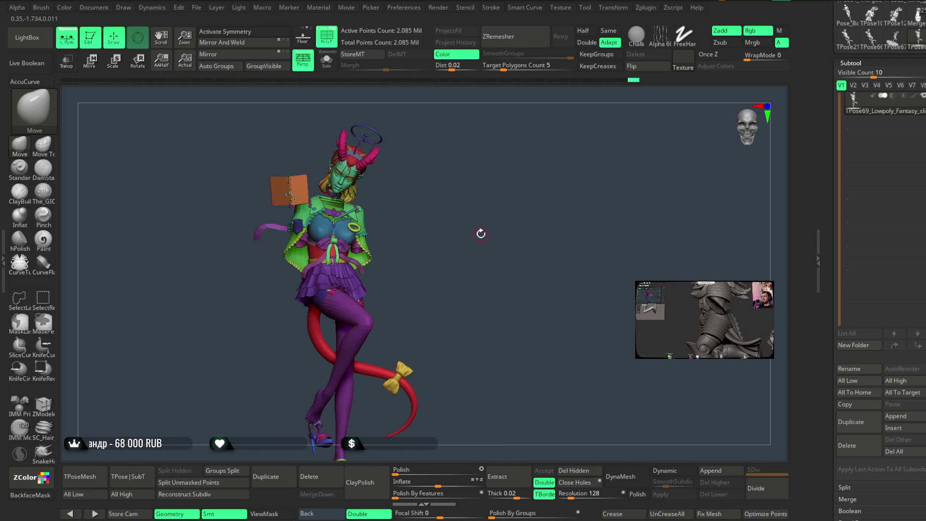
{"action": "key", "text": "f"}
{"action": "left_click", "coordinate": [196, 8]}
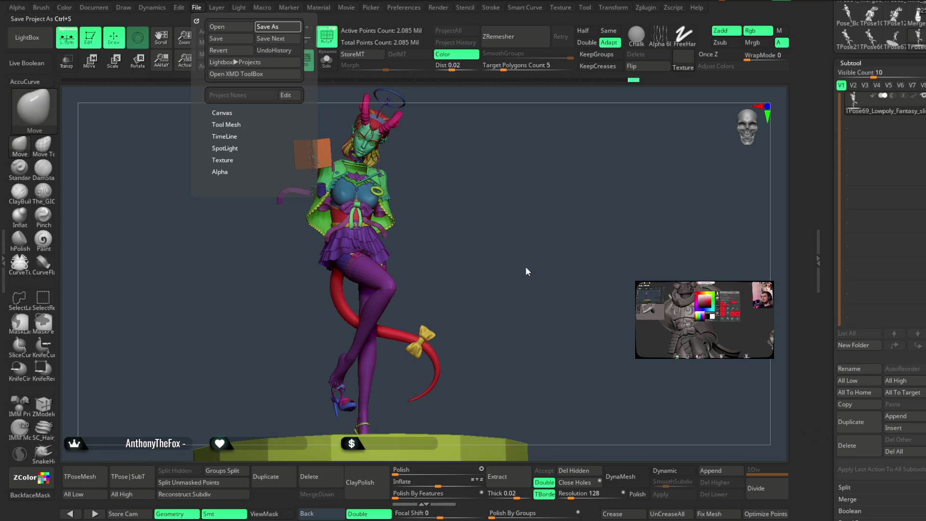
Save the ZBrush project with Ctrl+S, then turn the model to check its back
{"action": "key", "text": "ctrl+s"}
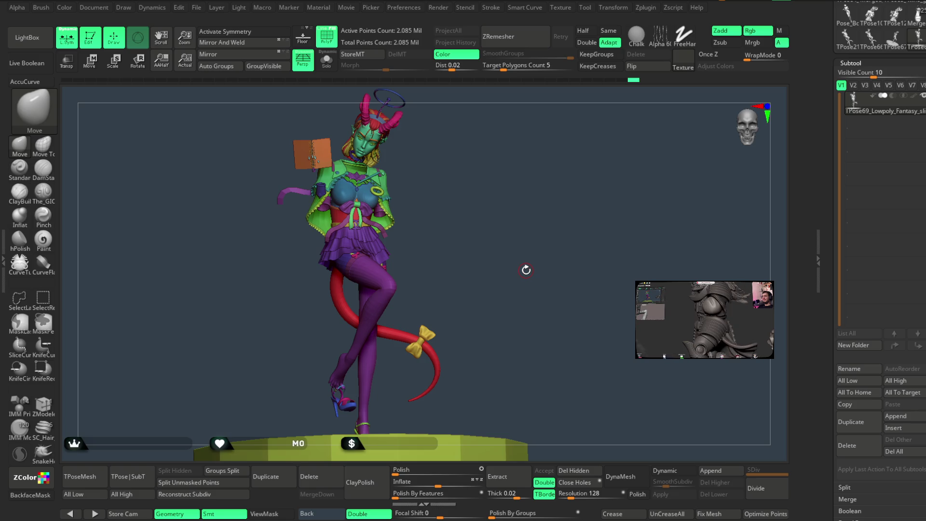
{"action": "mouse_move", "coordinate": [498, 270]}
{"action": "left_mouse_down"}
{"action": "mouse_move", "coordinate": [533, 271]}
{"action": "mouse_move", "coordinate": [409, 279]}
{"action": "mouse_move", "coordinate": [496, 277]}
{"action": "mouse_move", "coordinate": [488, 280]}
{"action": "left_mouse_up"}
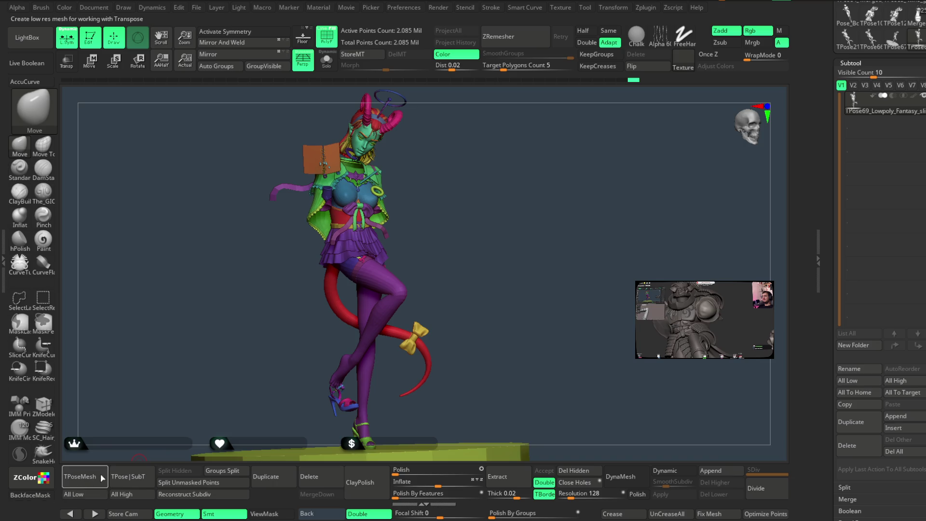
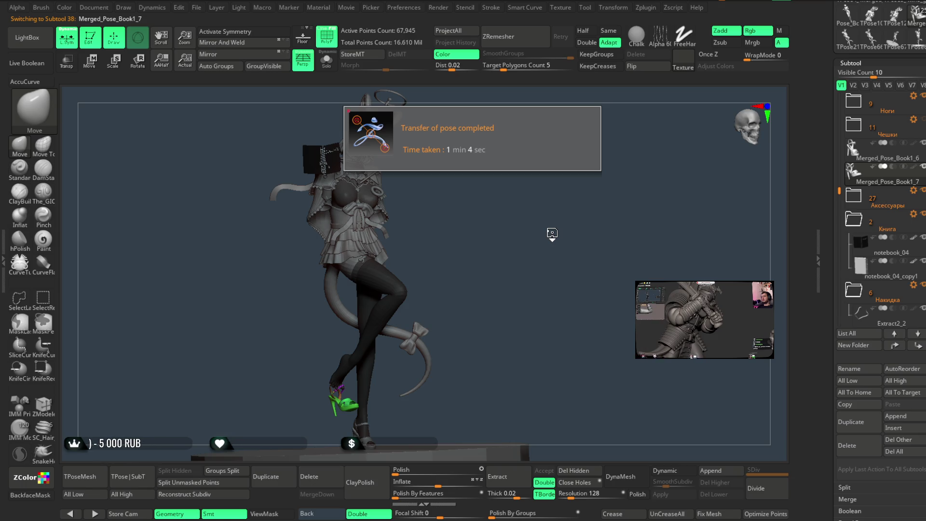
Zoom in on the legs, heel and tail bow, showing polygroup colours with Shift+F
{"action": "left_click_drag", "start_coordinate": [839, 190], "coordinate": [838, 139]}
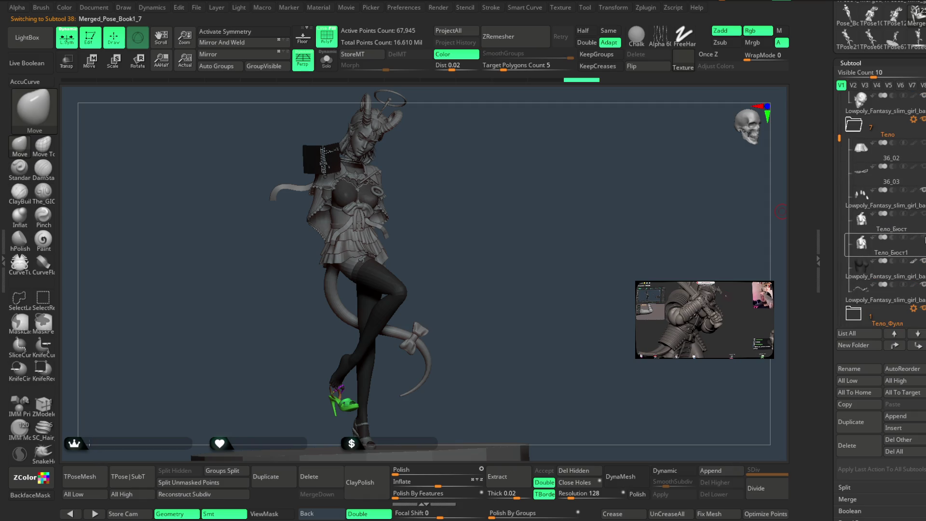
{"action": "mouse_move", "coordinate": [583, 238]}
{"action": "left_mouse_down"}
{"action": "mouse_move", "coordinate": [597, 229]}
{"action": "mouse_move", "coordinate": [403, 120]}
{"action": "left_mouse_up"}
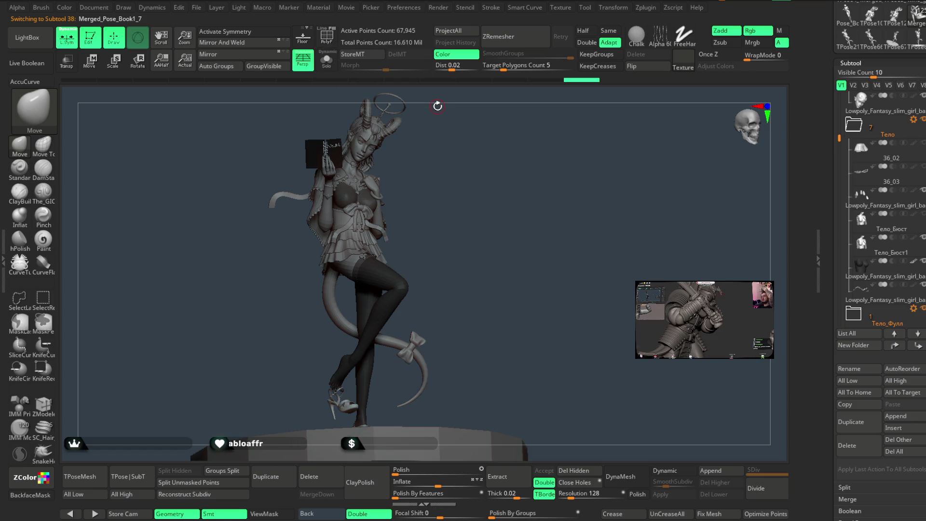
{"action": "mouse_move", "coordinate": [498, 289]}
{"action": "left_mouse_down", "text": "alt"}
{"action": "mouse_move", "coordinate": [507, 329]}
{"action": "mouse_move", "coordinate": [479, 251]}
{"action": "mouse_move", "coordinate": [425, 263]}
{"action": "mouse_move", "coordinate": [447, 242]}
{"action": "mouse_move", "coordinate": [320, 124]}
{"action": "mouse_move", "coordinate": [479, 181]}
{"action": "mouse_move", "coordinate": [511, 180]}
{"action": "mouse_move", "coordinate": [526, 251]}
{"action": "left_mouse_up", "text": "alt"}
{"action": "key", "text": "shift+f"}
{"action": "left_click", "coordinate": [474, 285], "text": "ctrl+shift"}
{"action": "left_click", "coordinate": [474, 291], "text": "ctrl+shift"}
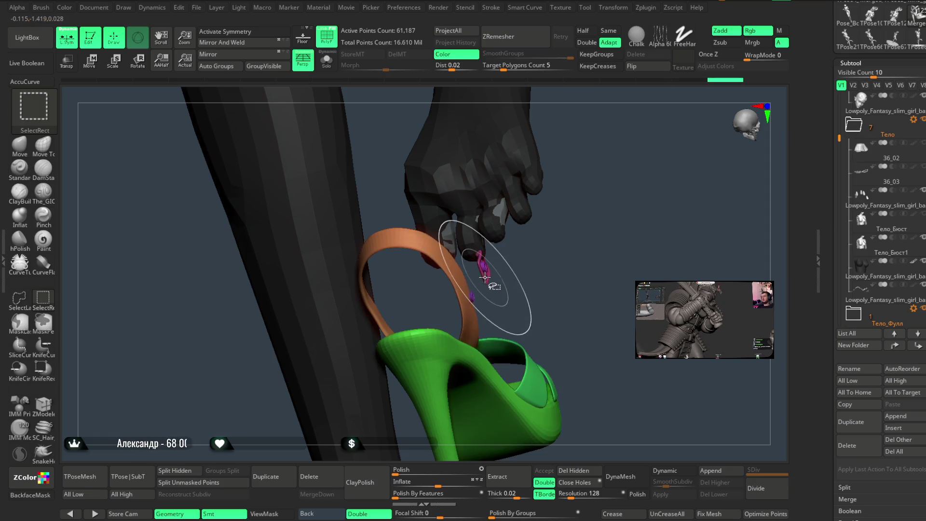
{"action": "left_click", "coordinate": [485, 277], "text": "ctrl+alt+shift"}
{"action": "left_click", "coordinate": [469, 297], "text": "ctrl+alt+shift"}
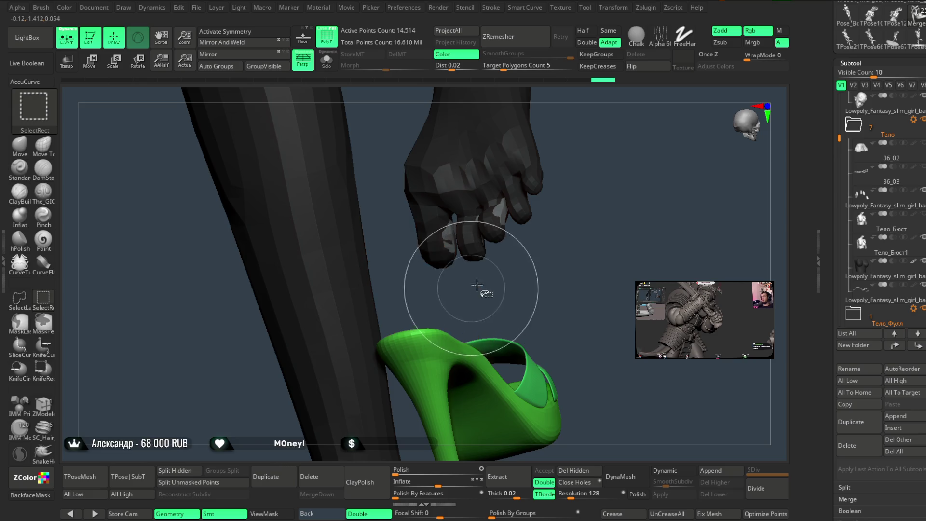
{"action": "left_click_drag", "start_coordinate": [476, 290], "coordinate": [555, 252]}
{"action": "left_click", "coordinate": [553, 246], "text": "ctrl+shift"}
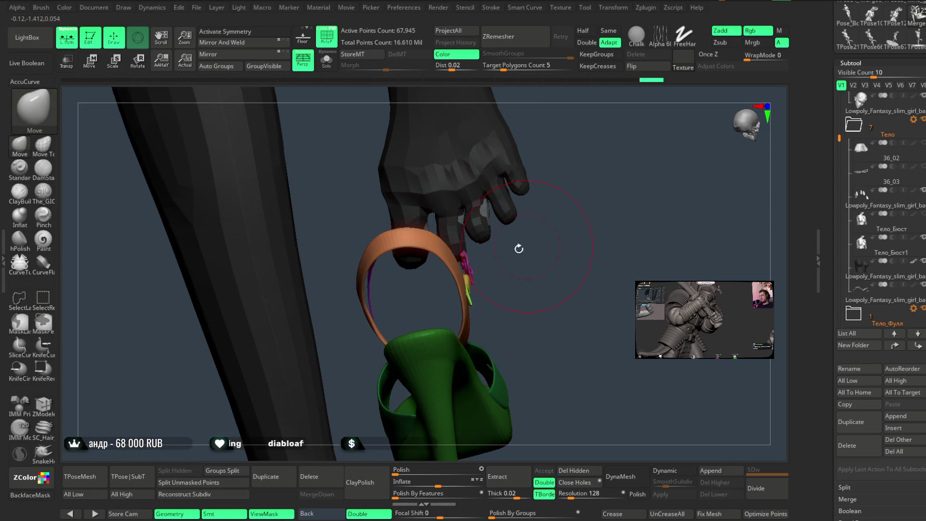
{"action": "key", "text": "space"}
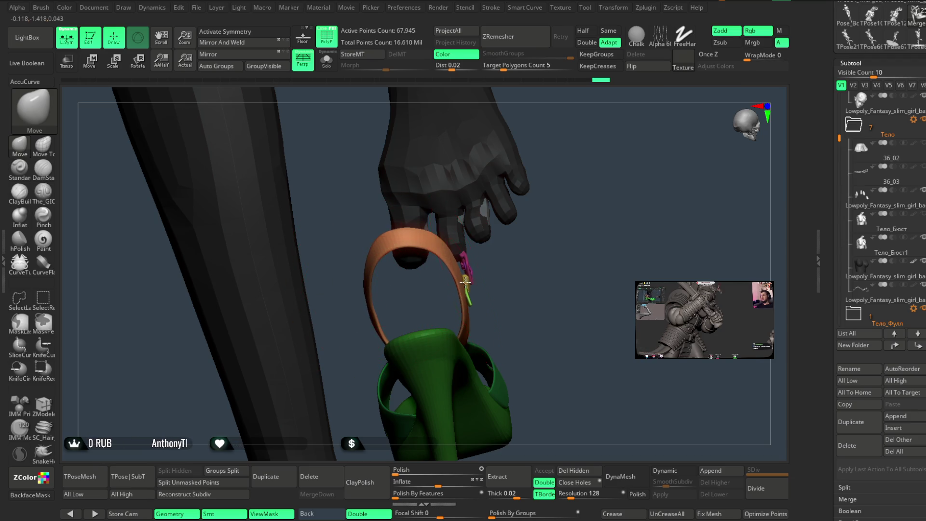
{"action": "mouse_move", "coordinate": [515, 260]}
{"action": "left_mouse_down"}
{"action": "mouse_move", "coordinate": [474, 252]}
{"action": "mouse_move", "coordinate": [523, 251]}
{"action": "left_mouse_up"}
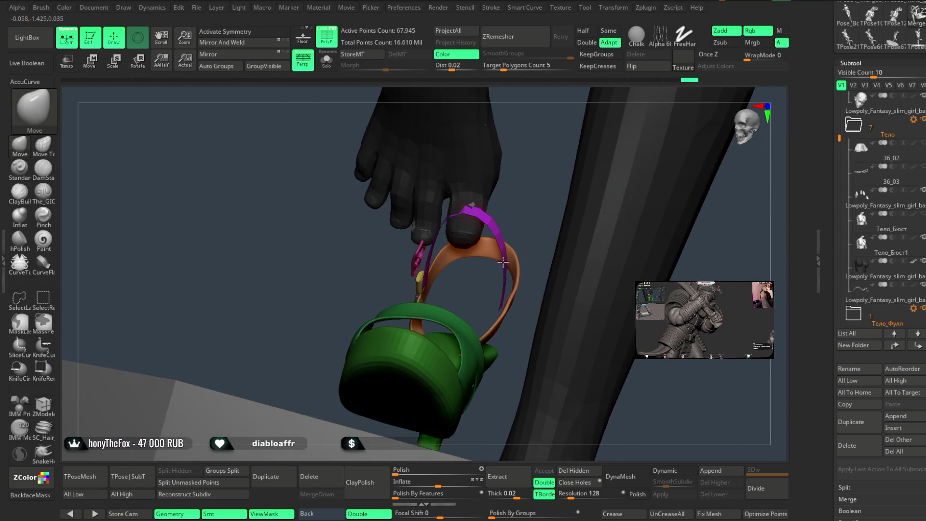
{"action": "left_click_drag", "start_coordinate": [529, 196], "coordinate": [489, 231]}
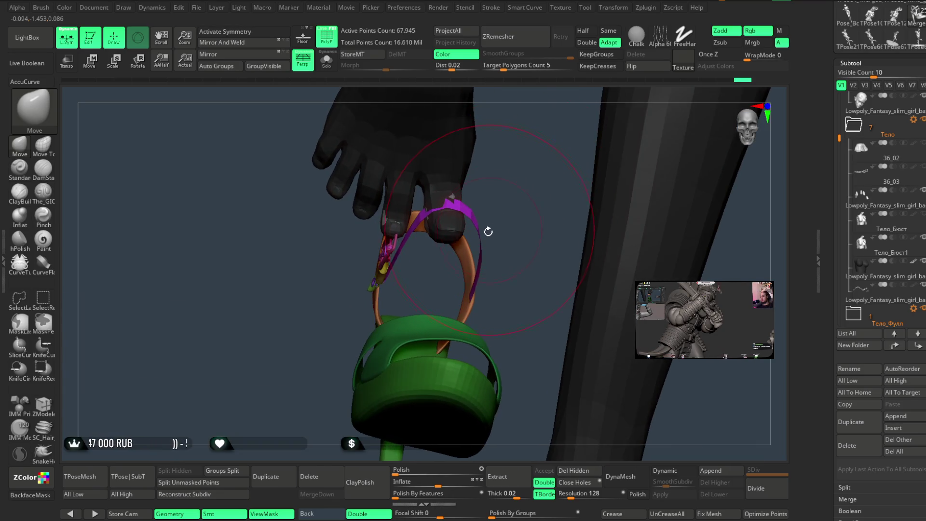
{"action": "mouse_move", "coordinate": [461, 198]}
{"action": "left_mouse_down"}
{"action": "mouse_move", "coordinate": [473, 217]}
{"action": "mouse_move", "coordinate": [527, 184]}
{"action": "mouse_move", "coordinate": [462, 227]}
{"action": "left_mouse_up"}
{"action": "mouse_move", "coordinate": [519, 226]}
{"action": "left_mouse_down"}
{"action": "mouse_move", "coordinate": [589, 217]}
{"action": "mouse_move", "coordinate": [514, 201]}
{"action": "mouse_move", "coordinate": [542, 192]}
{"action": "mouse_move", "coordinate": [365, 264]}
{"action": "left_mouse_up"}
{"action": "mouse_move", "coordinate": [497, 213]}
{"action": "left_mouse_down"}
{"action": "mouse_move", "coordinate": [492, 200]}
{"action": "mouse_move", "coordinate": [448, 232]}
{"action": "left_mouse_up"}
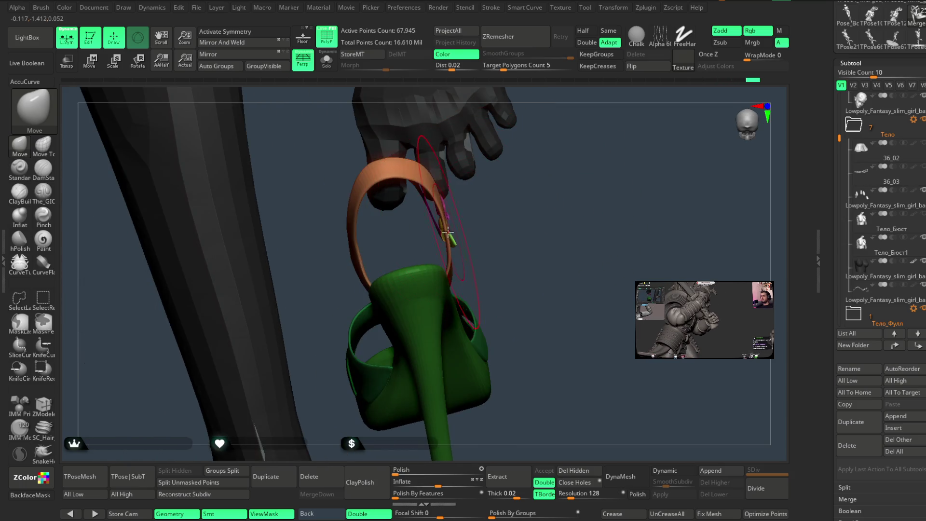
{"action": "mouse_move", "coordinate": [491, 207]}
{"action": "left_mouse_down"}
{"action": "mouse_move", "coordinate": [448, 210]}
{"action": "mouse_move", "coordinate": [503, 246]}
{"action": "mouse_move", "coordinate": [471, 242]}
{"action": "mouse_move", "coordinate": [566, 186]}
{"action": "left_mouse_up"}
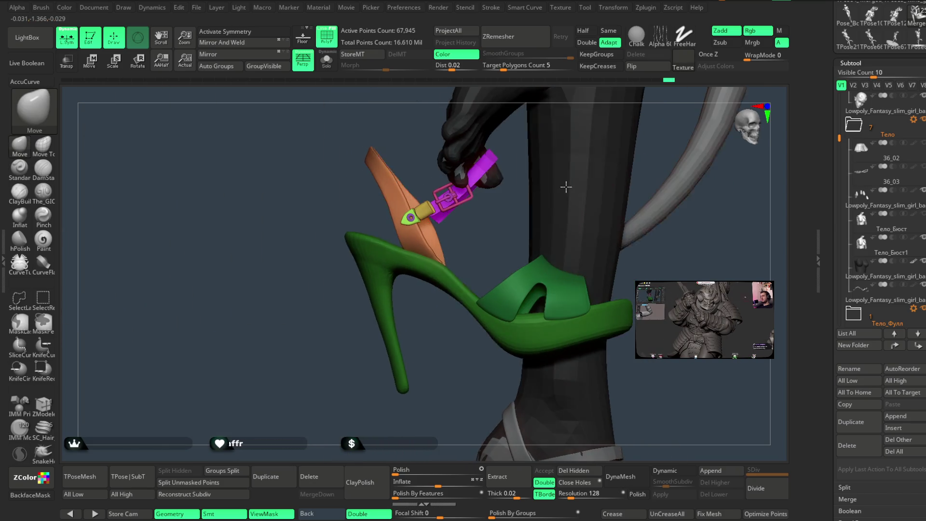
Place the Transpose gizmo on the strap buckle, then return to the Move brush at a smaller draw size
{"action": "left_click", "coordinate": [95, 65]}
{"action": "left_click", "coordinate": [553, 281]}
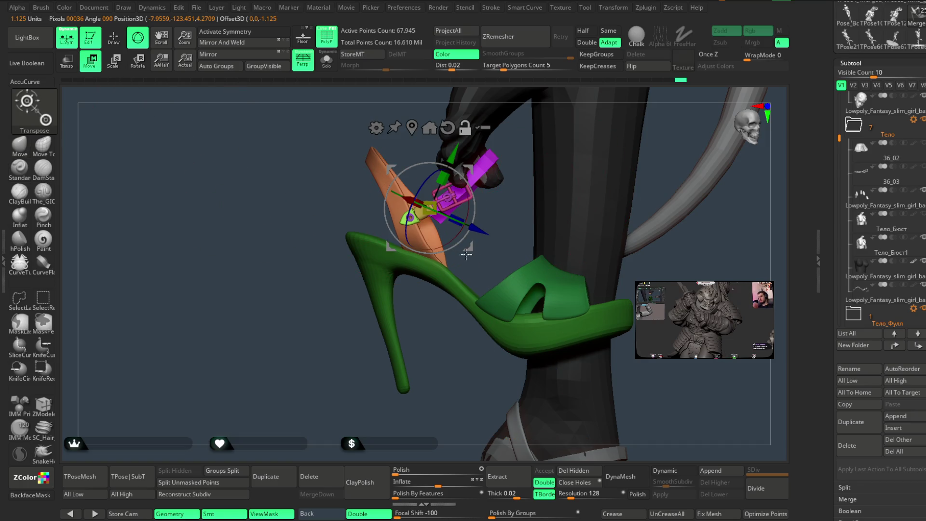
{"action": "key", "text": "q"}
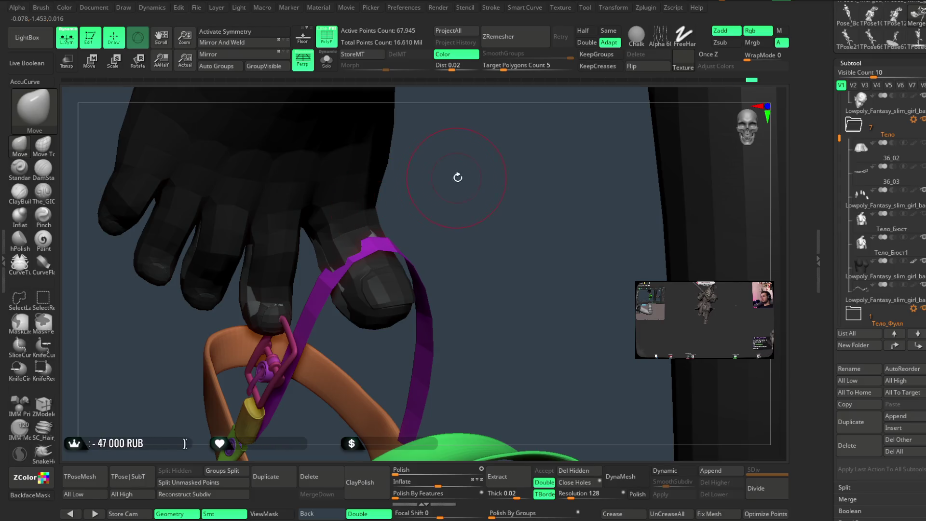
{"action": "left_click_drag", "start_coordinate": [458, 178], "coordinate": [424, 205]}
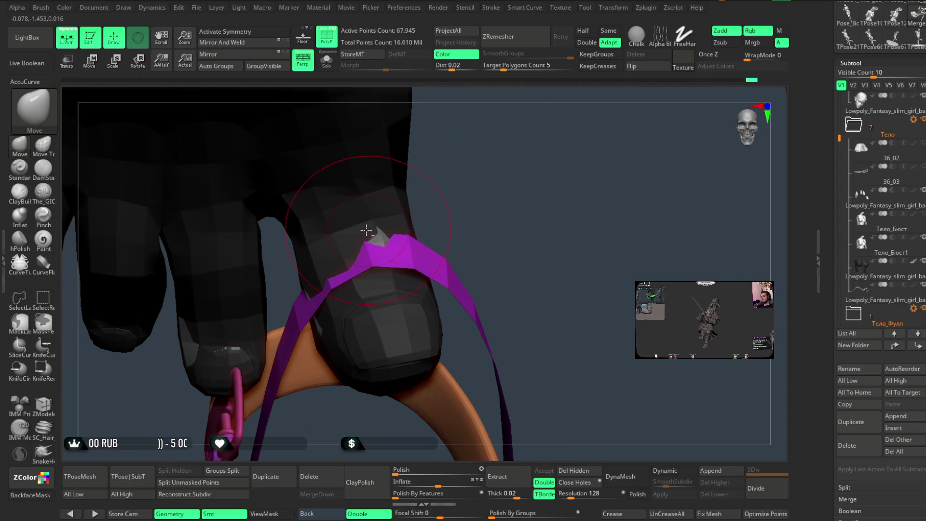
{"action": "right_click", "coordinate": [377, 221]}
{"action": "left_click_drag", "start_coordinate": [482, 195], "coordinate": [434, 196]}
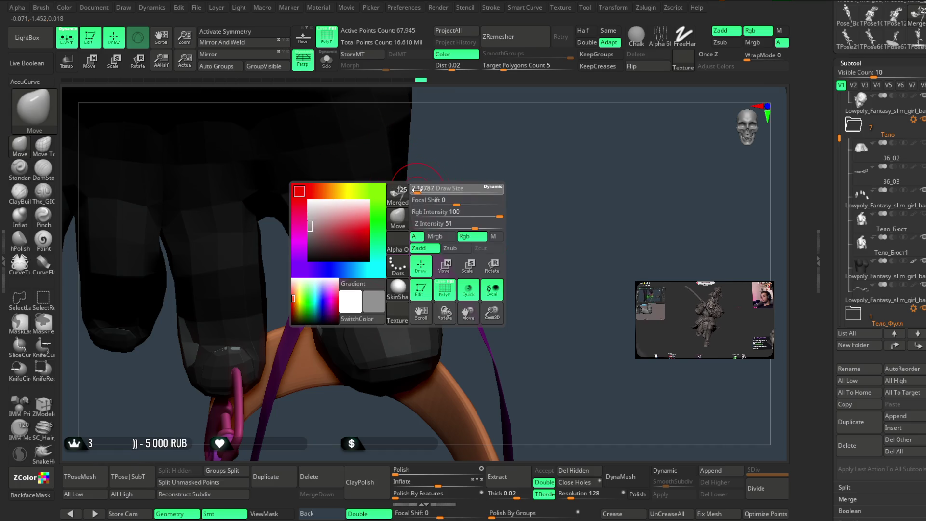
Solo the purple toe strap and inspect it and the pink buckle from several angles
{"action": "left_click_drag", "start_coordinate": [365, 239], "coordinate": [444, 197]}
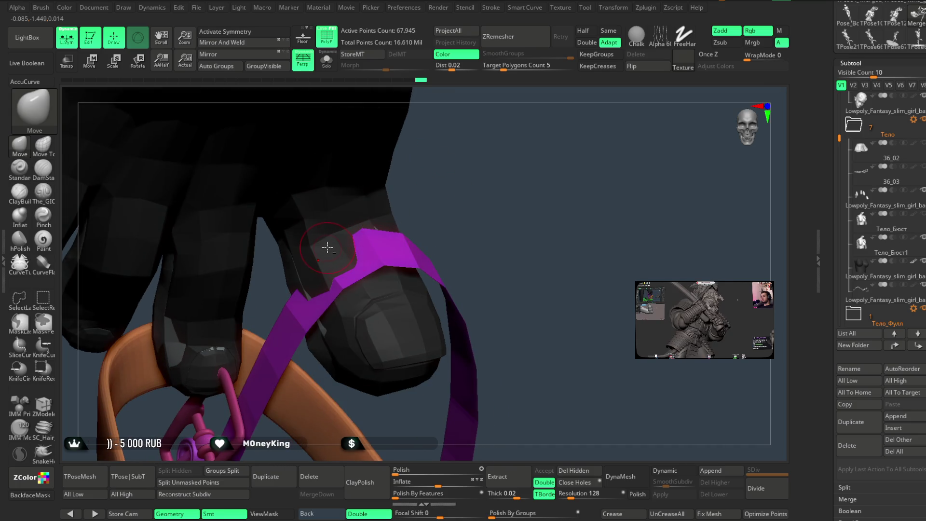
{"action": "left_click", "coordinate": [326, 60]}
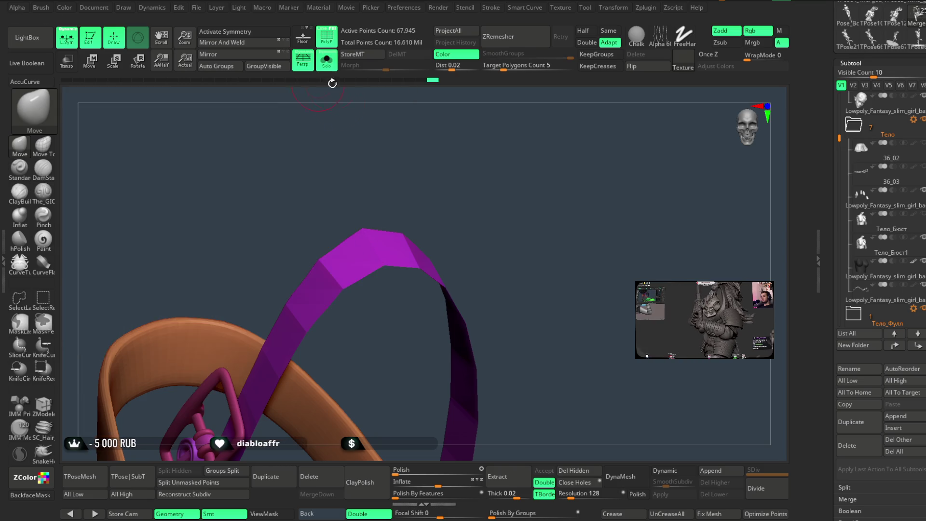
{"action": "left_click_drag", "start_coordinate": [332, 83], "coordinate": [434, 155]}
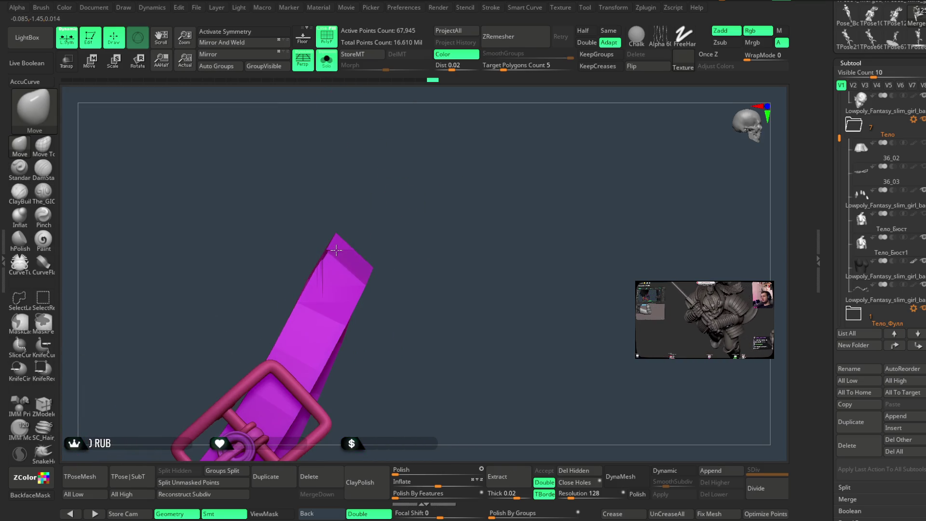
{"action": "left_click_drag", "start_coordinate": [366, 213], "coordinate": [345, 244]}
{"action": "mouse_move", "coordinate": [336, 275]}
{"action": "left_mouse_down"}
{"action": "mouse_move", "coordinate": [362, 207]}
{"action": "mouse_move", "coordinate": [379, 213]}
{"action": "mouse_move", "coordinate": [318, 289]}
{"action": "left_mouse_up"}
{"action": "mouse_move", "coordinate": [410, 212]}
{"action": "left_mouse_down"}
{"action": "mouse_move", "coordinate": [484, 217]}
{"action": "mouse_move", "coordinate": [476, 219]}
{"action": "left_mouse_up"}
{"action": "left_click", "coordinate": [327, 60]}
Shape the purple strap around the toe, checking it against the hand and the orange strap
{"action": "mouse_move", "coordinate": [434, 169]}
{"action": "left_mouse_down"}
{"action": "mouse_move", "coordinate": [520, 224]}
{"action": "mouse_move", "coordinate": [449, 231]}
{"action": "left_mouse_up"}
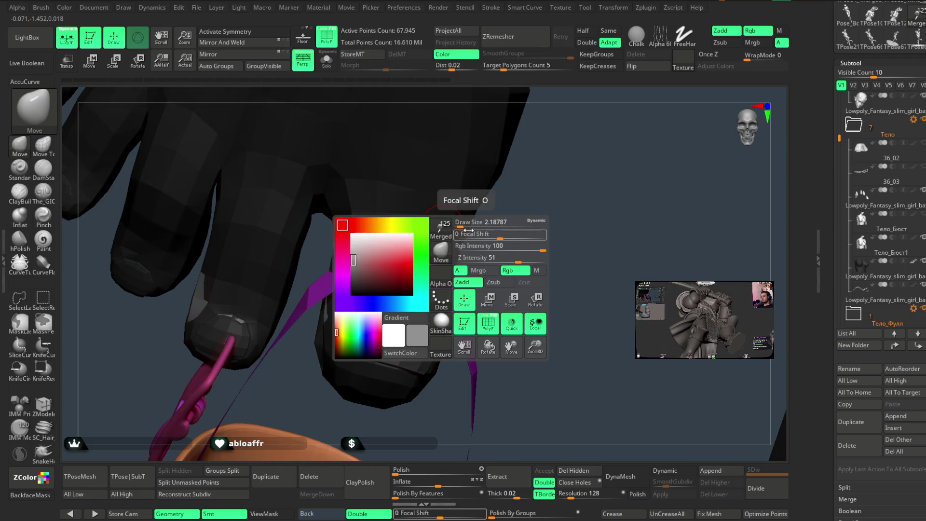
{"action": "left_click_drag", "start_coordinate": [503, 218], "coordinate": [368, 251]}
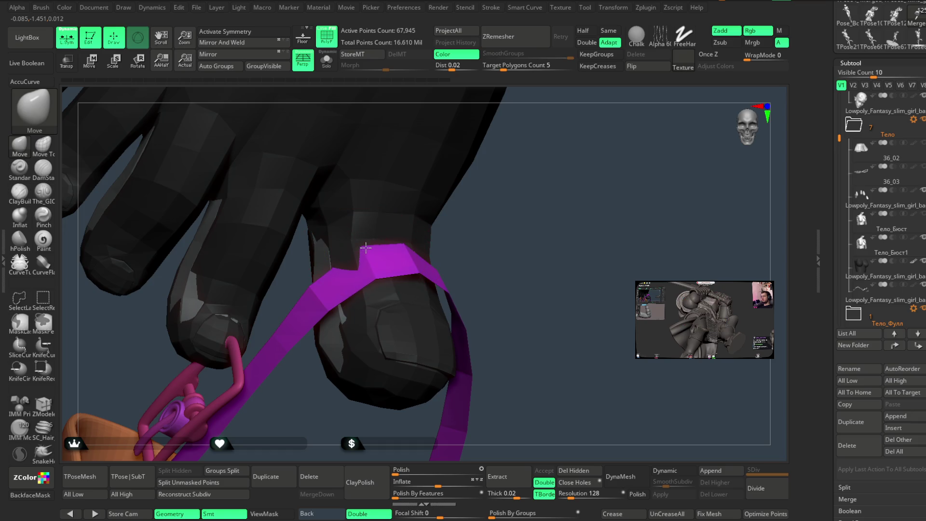
{"action": "mouse_move", "coordinate": [448, 222]}
{"action": "left_mouse_down"}
{"action": "mouse_move", "coordinate": [546, 244]}
{"action": "mouse_move", "coordinate": [448, 268]}
{"action": "mouse_move", "coordinate": [503, 213]}
{"action": "mouse_move", "coordinate": [417, 259]}
{"action": "mouse_move", "coordinate": [425, 268]}
{"action": "left_mouse_up"}
{"action": "left_click_drag", "start_coordinate": [450, 236], "coordinate": [453, 239]}
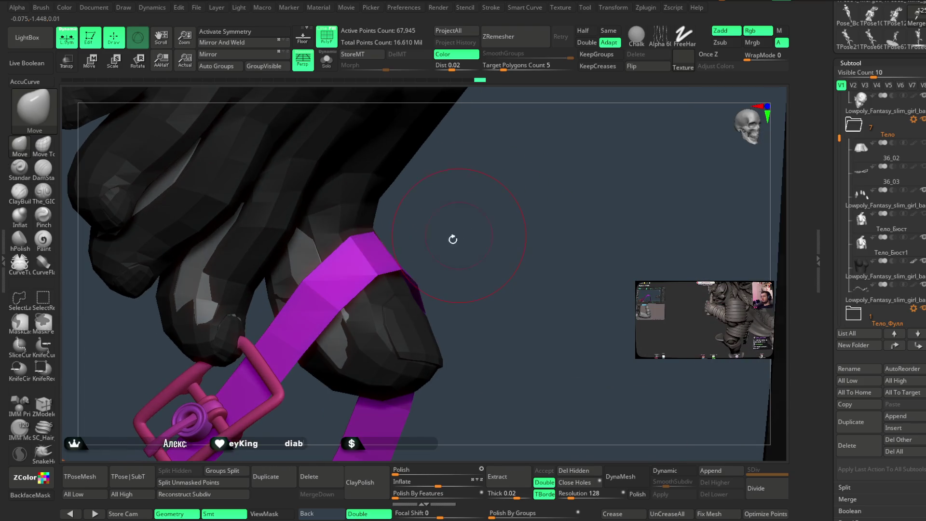
{"action": "mouse_move", "coordinate": [345, 247]}
{"action": "left_mouse_down"}
{"action": "mouse_move", "coordinate": [457, 228]}
{"action": "mouse_move", "coordinate": [465, 209]}
{"action": "mouse_move", "coordinate": [324, 270]}
{"action": "left_mouse_up"}
{"action": "mouse_move", "coordinate": [455, 244]}
{"action": "left_mouse_down"}
{"action": "mouse_move", "coordinate": [479, 231]}
{"action": "mouse_move", "coordinate": [463, 233]}
{"action": "mouse_move", "coordinate": [462, 206]}
{"action": "left_mouse_up"}
Zoom out to the whole leg, sandal and tail with polygroup colouring turned off
{"action": "right_click", "coordinate": [462, 206]}
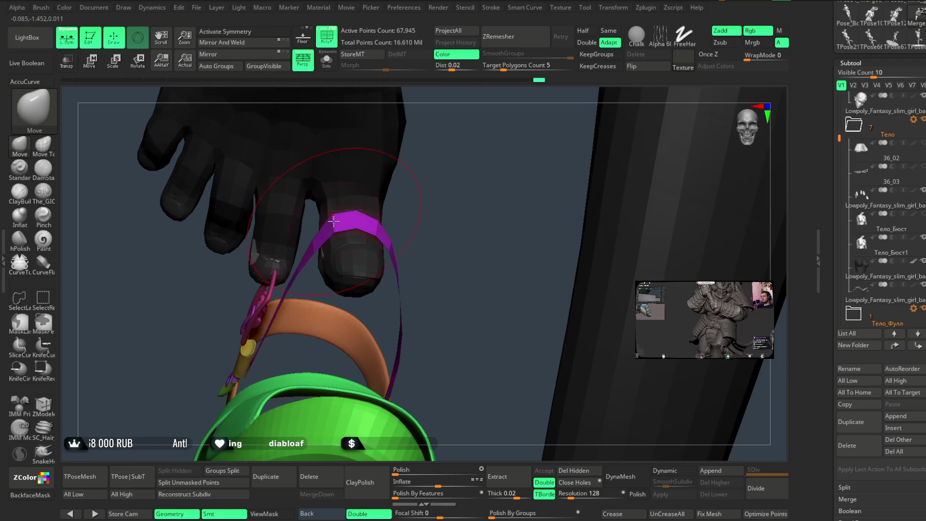
{"action": "mouse_move", "coordinate": [454, 252]}
{"action": "left_mouse_down"}
{"action": "mouse_move", "coordinate": [539, 221]}
{"action": "mouse_move", "coordinate": [383, 140]}
{"action": "left_mouse_up"}
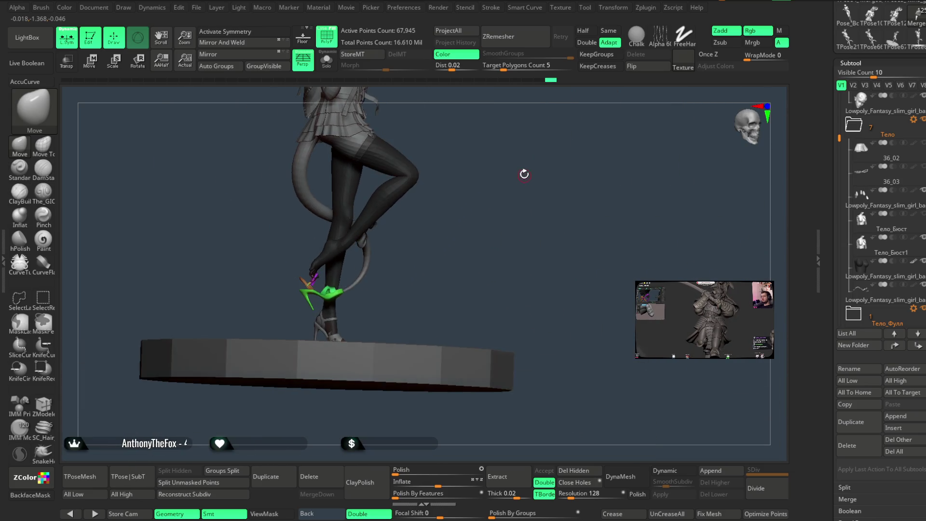
{"action": "left_click", "coordinate": [327, 36]}
{"action": "mouse_move", "coordinate": [464, 213]}
{"action": "left_mouse_down"}
{"action": "mouse_move", "coordinate": [445, 222]}
{"action": "mouse_move", "coordinate": [506, 210]}
{"action": "mouse_move", "coordinate": [469, 218]}
{"action": "mouse_move", "coordinate": [483, 258]}
{"action": "mouse_move", "coordinate": [487, 193]}
{"action": "mouse_move", "coordinate": [472, 197]}
{"action": "mouse_move", "coordinate": [487, 212]}
{"action": "mouse_move", "coordinate": [515, 196]}
{"action": "mouse_move", "coordinate": [490, 204]}
{"action": "mouse_move", "coordinate": [492, 232]}
{"action": "mouse_move", "coordinate": [539, 182]}
{"action": "mouse_move", "coordinate": [508, 242]}
{"action": "mouse_move", "coordinate": [513, 219]}
{"action": "mouse_move", "coordinate": [505, 223]}
{"action": "mouse_move", "coordinate": [519, 198]}
{"action": "mouse_move", "coordinate": [505, 205]}
{"action": "mouse_move", "coordinate": [528, 170]}
{"action": "mouse_move", "coordinate": [528, 224]}
{"action": "mouse_move", "coordinate": [531, 181]}
{"action": "mouse_move", "coordinate": [523, 192]}
{"action": "mouse_move", "coordinate": [521, 165]}
{"action": "mouse_move", "coordinate": [516, 206]}
{"action": "mouse_move", "coordinate": [519, 190]}
{"action": "left_mouse_up"}
Hide the interface and look over the posed figure's torso and legs
{"action": "key", "text": "Tab"}
{"action": "key", "text": "Tab"}
{"action": "mouse_move", "coordinate": [507, 197]}
{"action": "left_mouse_down"}
{"action": "mouse_move", "coordinate": [513, 231]}
{"action": "mouse_move", "coordinate": [504, 205]}
{"action": "left_mouse_up"}
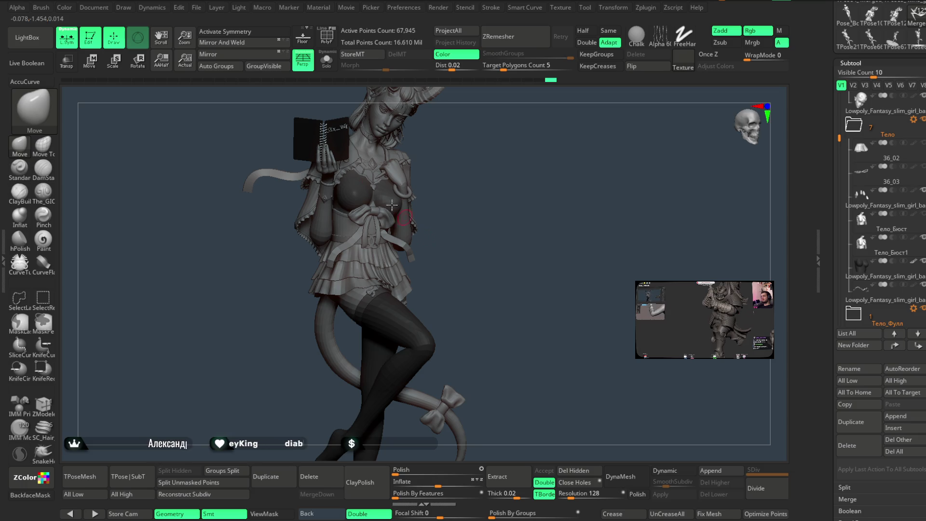
{"action": "left_click", "coordinate": [197, 9]}
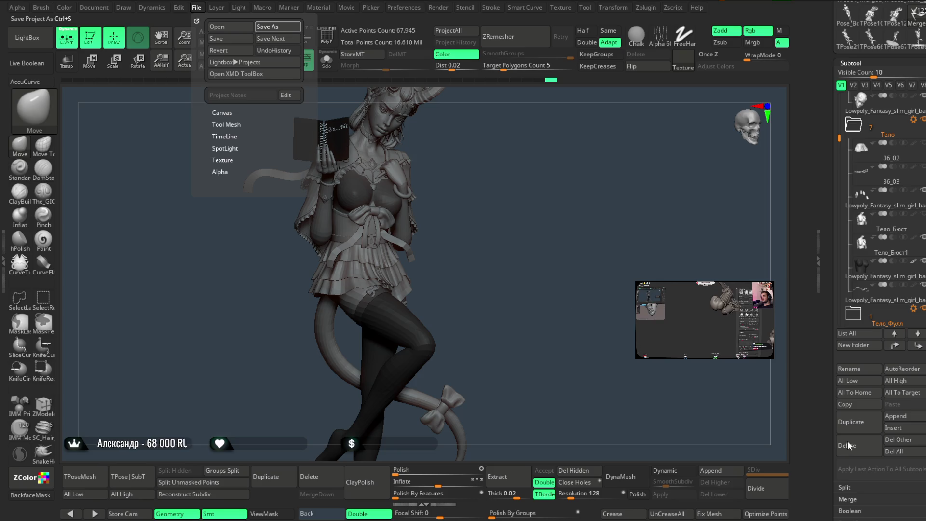
Save the demon girl project file with Ctrl+S
{"action": "key", "text": "ctrl+s"}
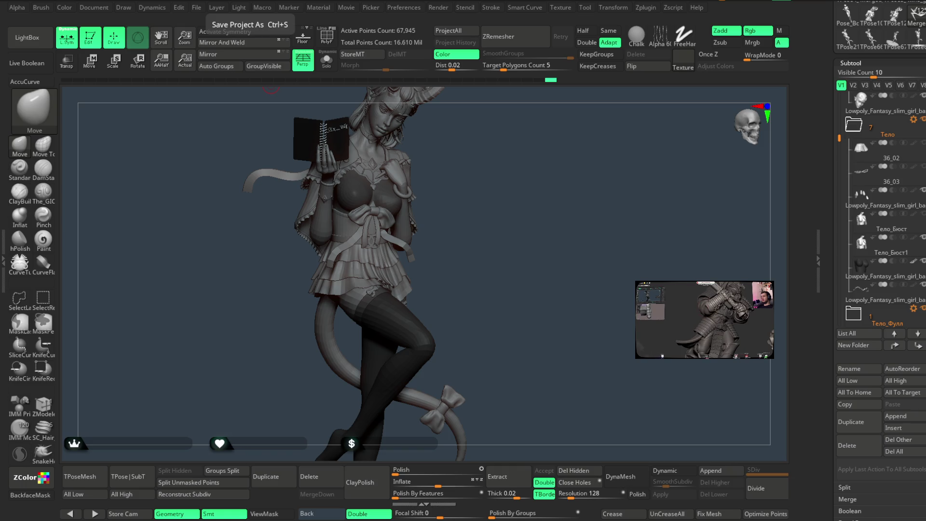
{"action": "mouse_move", "coordinate": [563, 232]}
{"action": "left_mouse_down"}
{"action": "mouse_move", "coordinate": [555, 206]}
{"action": "mouse_move", "coordinate": [544, 207]}
{"action": "mouse_move", "coordinate": [565, 206]}
{"action": "mouse_move", "coordinate": [513, 199]}
{"action": "mouse_move", "coordinate": [531, 200]}
{"action": "left_mouse_up"}
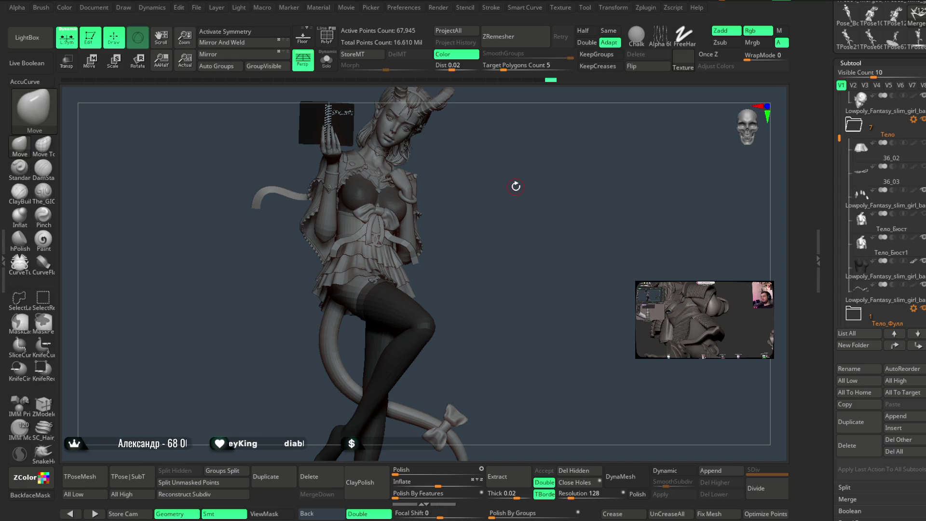
{"action": "mouse_move", "coordinate": [507, 257]}
{"action": "left_mouse_down", "text": "alt"}
{"action": "mouse_move", "coordinate": [521, 176]}
{"action": "mouse_move", "coordinate": [532, 209]}
{"action": "mouse_move", "coordinate": [542, 193]}
{"action": "mouse_move", "coordinate": [473, 317]}
{"action": "mouse_move", "coordinate": [479, 298]}
{"action": "mouse_move", "coordinate": [512, 284]}
{"action": "mouse_move", "coordinate": [506, 290]}
{"action": "mouse_move", "coordinate": [509, 268]}
{"action": "mouse_move", "coordinate": [497, 300]}
{"action": "mouse_move", "coordinate": [412, 298]}
{"action": "mouse_move", "coordinate": [355, 312]}
{"action": "left_mouse_up", "text": "alt"}
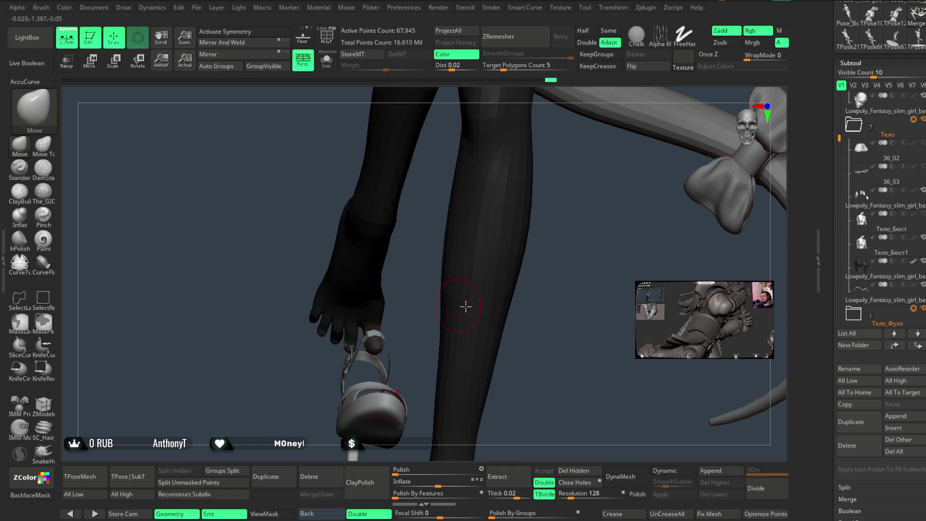
{"action": "scroll", "coordinate": [868, 203], "scroll_direction": "down", "scroll_amount": 5}
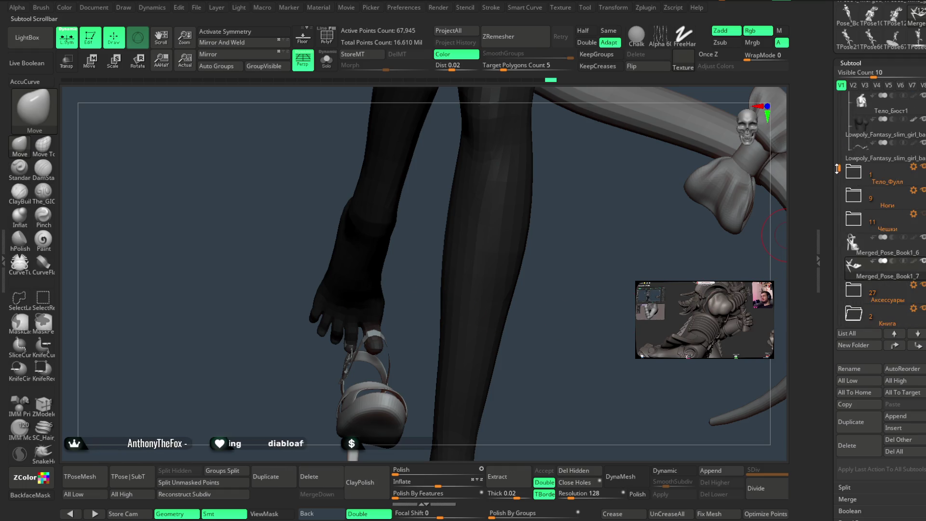
{"action": "left_click", "coordinate": [886, 223]}
{"action": "left_click", "coordinate": [358, 275], "text": "alt"}
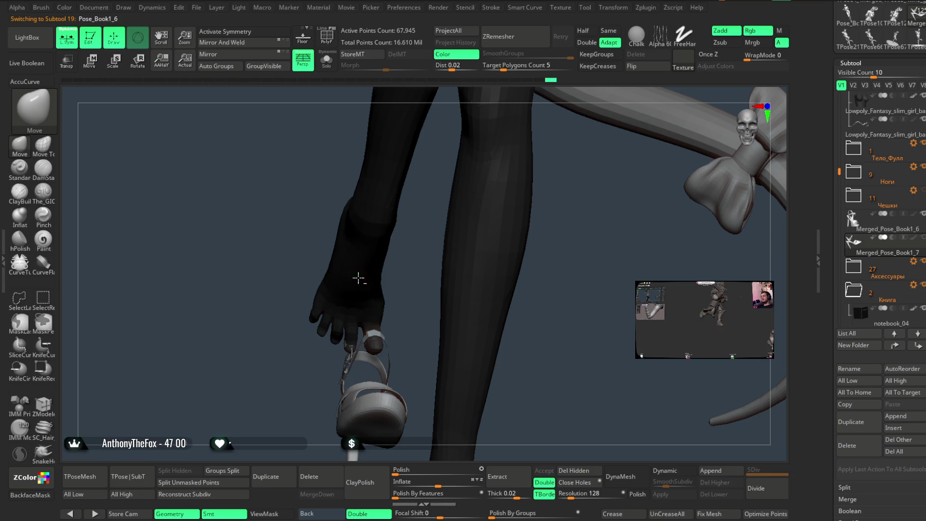
{"action": "mouse_move", "coordinate": [598, 143]}
{"action": "left_mouse_down", "text": "alt"}
{"action": "mouse_move", "coordinate": [589, 200]}
{"action": "mouse_move", "coordinate": [607, 152]}
{"action": "mouse_move", "coordinate": [533, 273]}
{"action": "mouse_move", "coordinate": [542, 297]}
{"action": "mouse_move", "coordinate": [550, 258]}
{"action": "mouse_move", "coordinate": [564, 264]}
{"action": "mouse_move", "coordinate": [550, 256]}
{"action": "left_mouse_up", "text": "alt"}
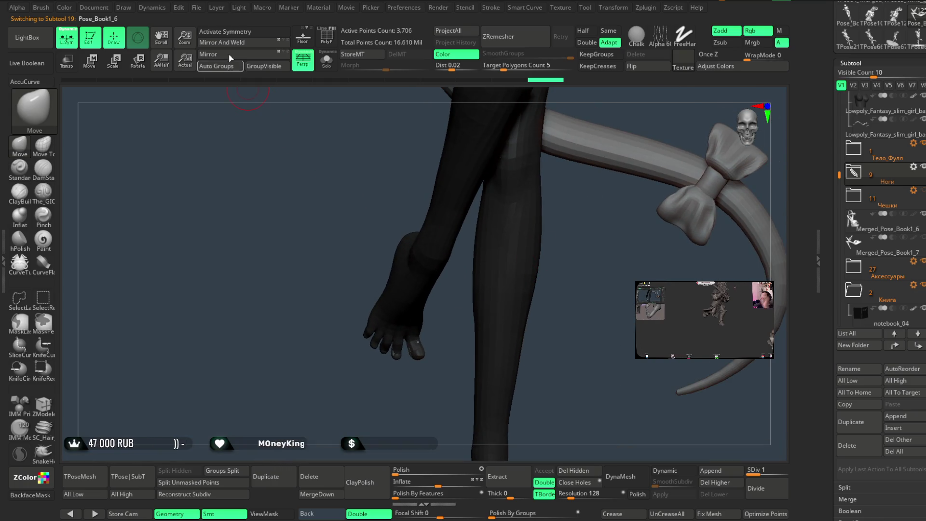
{"action": "left_click", "coordinate": [196, 7]}
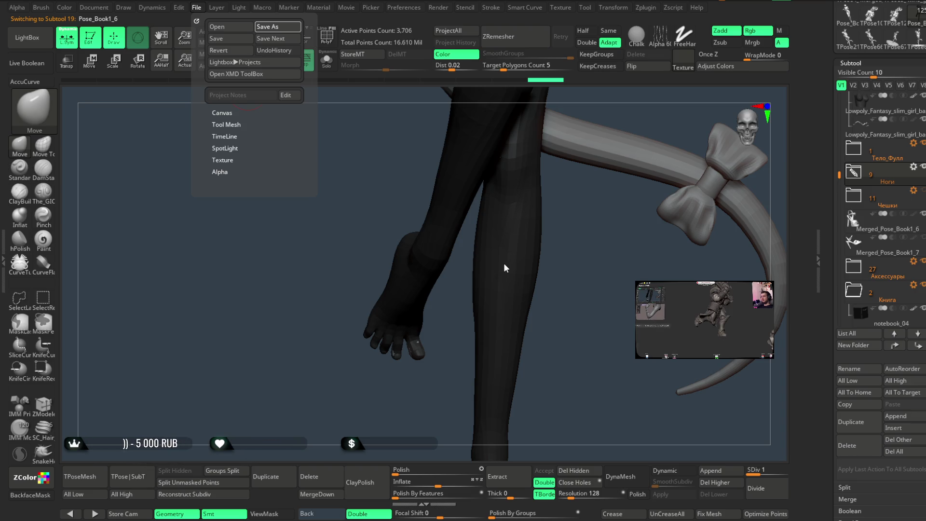
Save the project, then build the combined TPoseMesh of all subtools in Transpose Master
{"action": "key", "text": "ctrl+s"}
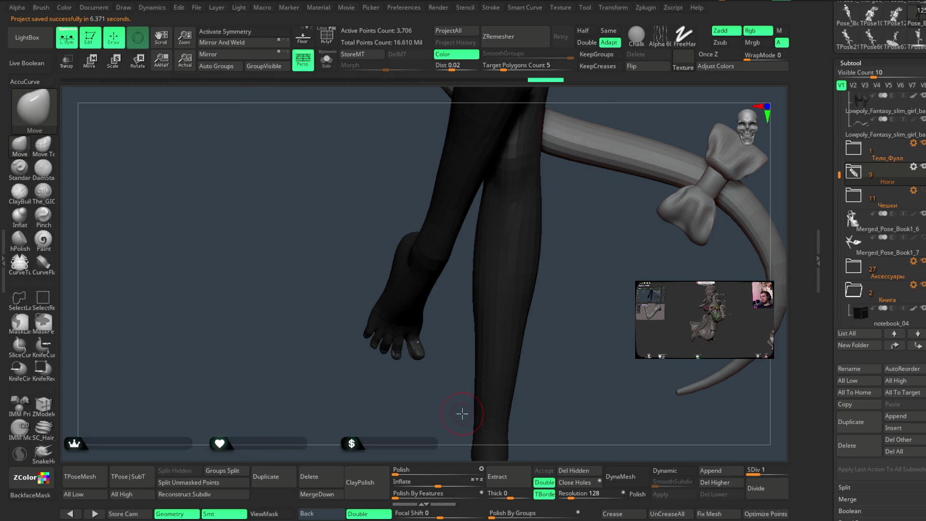
{"action": "left_click", "coordinate": [80, 476]}
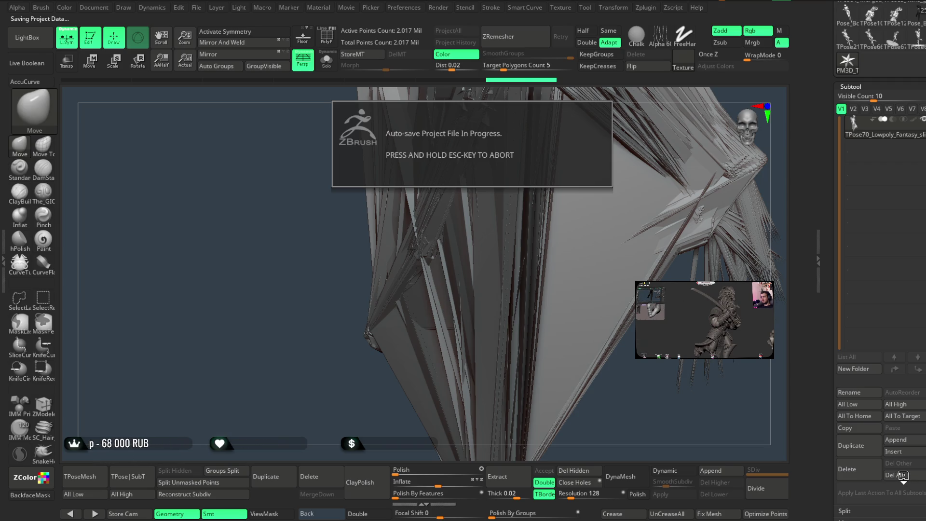
Delete every subtool of the T-pose mesh and confirm the non-undoable warning
{"action": "left_click", "coordinate": [904, 475]}
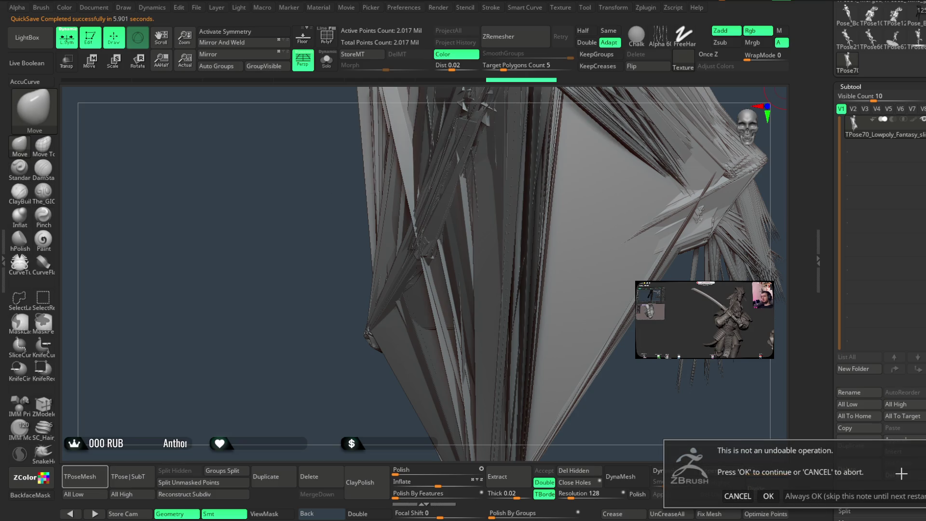
{"action": "left_click", "coordinate": [802, 494]}
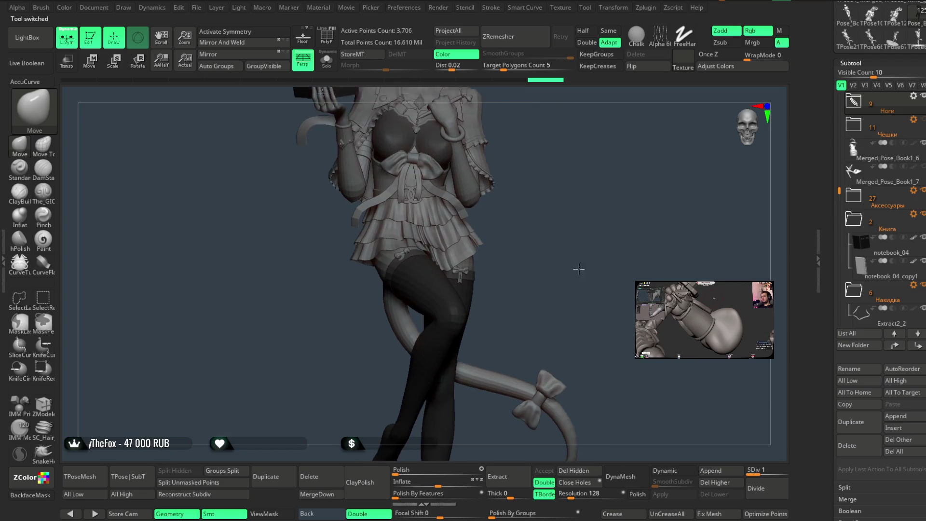
Turn the model to a new angle and zoom in on the figure
{"action": "left_click_drag", "start_coordinate": [599, 218], "coordinate": [653, 213]}
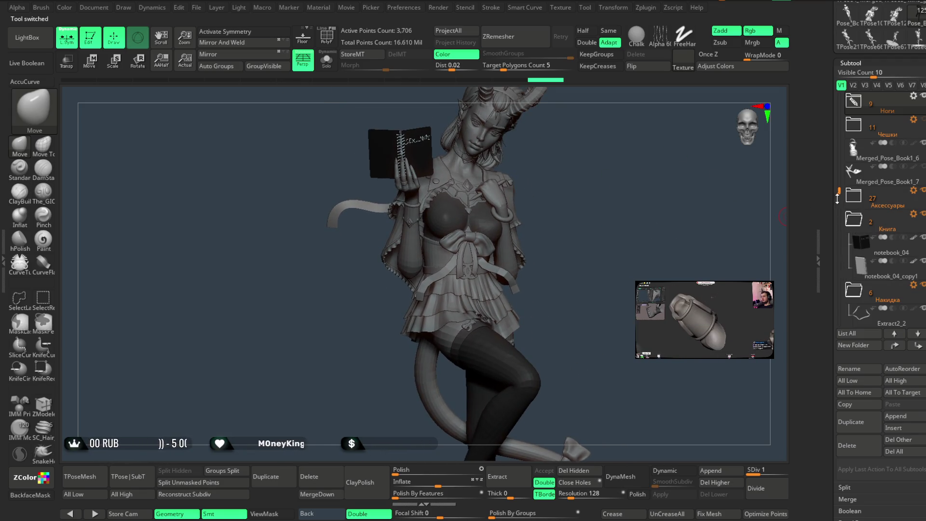
{"action": "left_click_drag", "start_coordinate": [840, 191], "coordinate": [835, 155]}
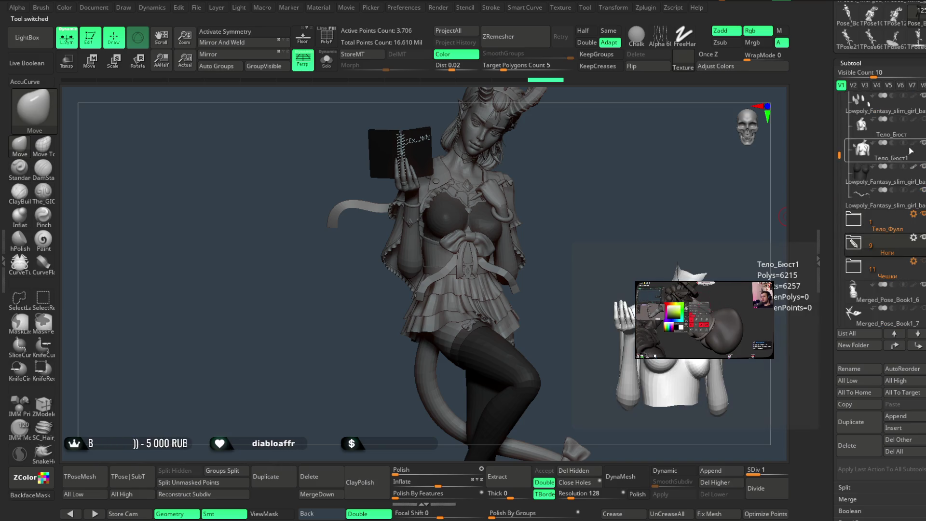
{"action": "left_click_drag", "start_coordinate": [628, 235], "coordinate": [620, 193]}
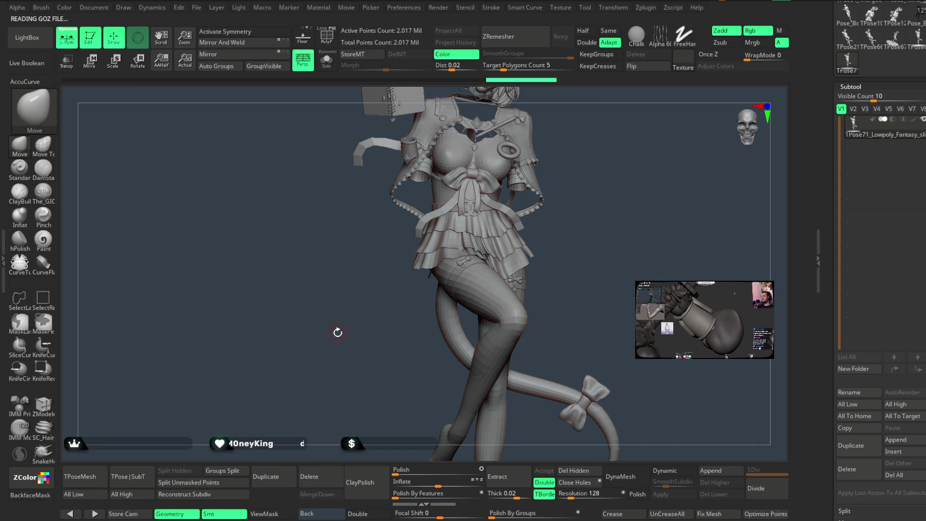
Move the view down the legs and tail to a close, tilted look at the bare foot's toes
{"action": "left_click_drag", "start_coordinate": [337, 331], "coordinate": [357, 272], "text": "alt"}
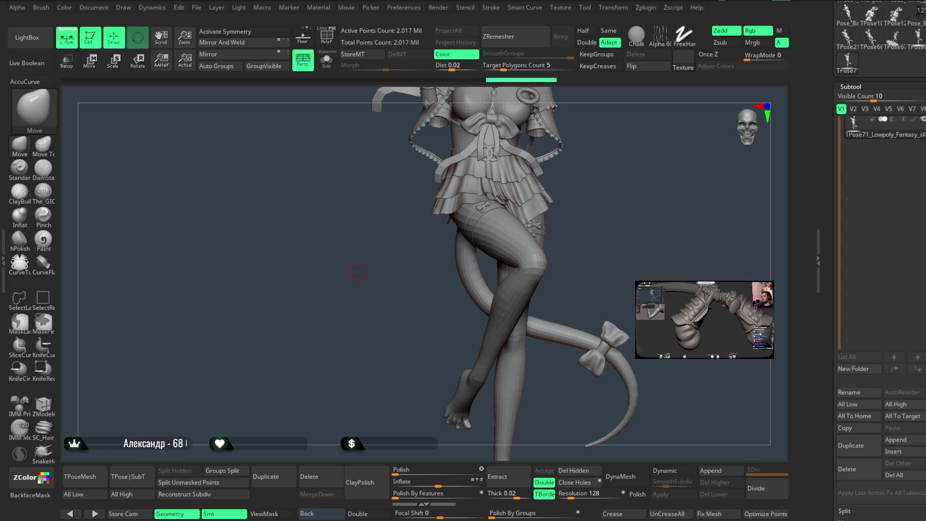
{"action": "left_click_drag", "start_coordinate": [589, 286], "coordinate": [560, 166]}
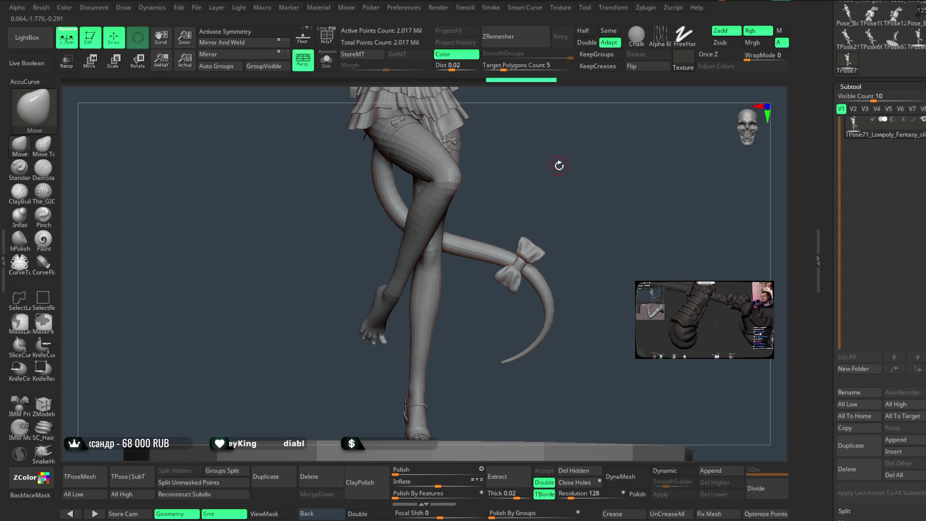
{"action": "left_click_drag", "start_coordinate": [378, 333], "coordinate": [393, 430]}
{"action": "mouse_move", "coordinate": [429, 343]}
{"action": "left_mouse_down", "text": "alt"}
{"action": "mouse_move", "coordinate": [408, 341]}
{"action": "mouse_move", "coordinate": [405, 368]}
{"action": "left_mouse_up", "text": "alt"}
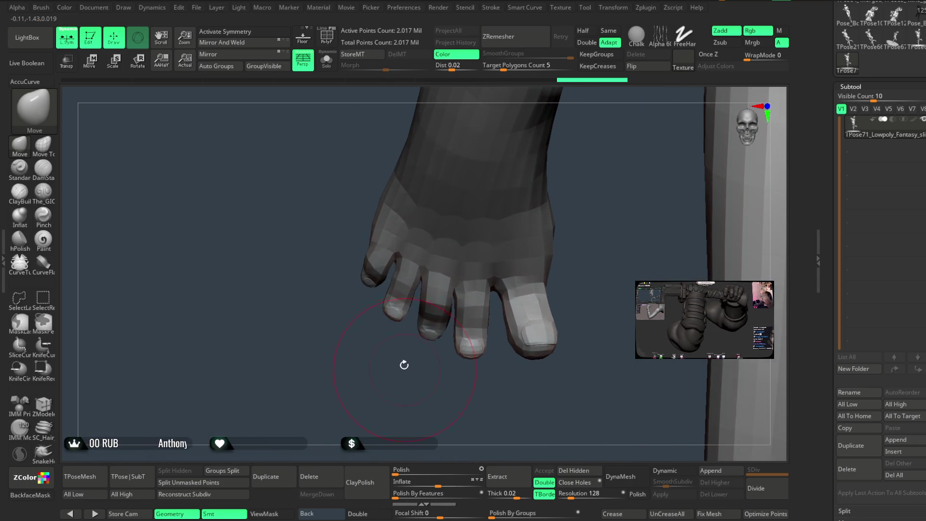
{"action": "mouse_move", "coordinate": [387, 193]}
{"action": "left_mouse_down"}
{"action": "mouse_move", "coordinate": [385, 212]}
{"action": "mouse_move", "coordinate": [295, 313]}
{"action": "mouse_move", "coordinate": [269, 244]}
{"action": "left_mouse_up"}
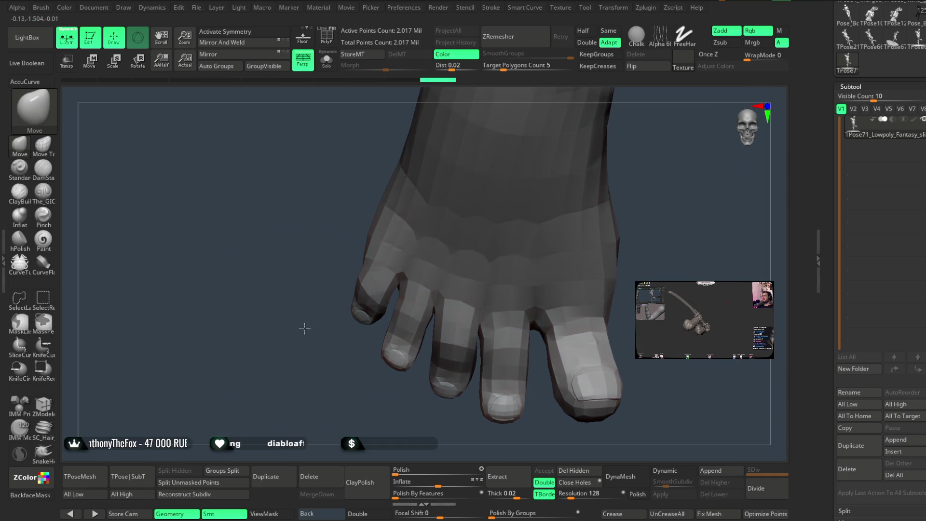
Shrink the brush and mask around the tip of the small outer toe
{"action": "key", "text": "space"}
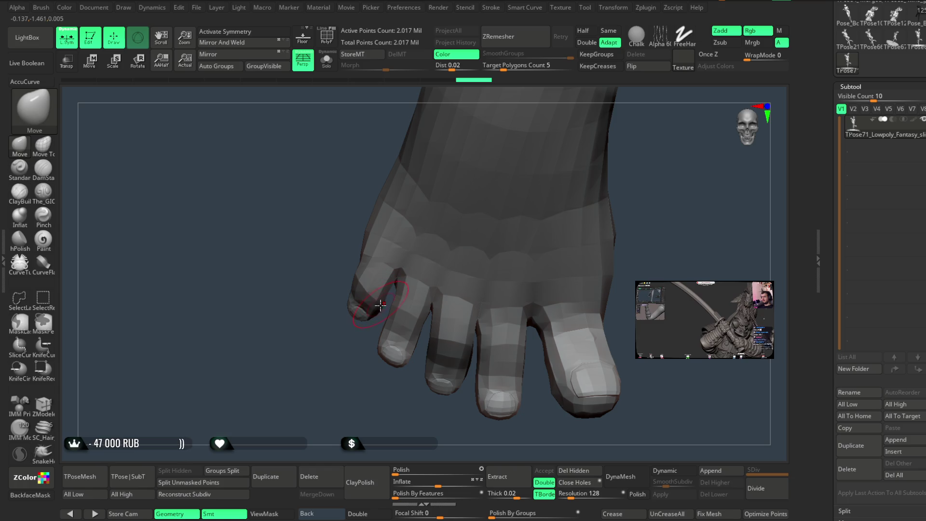
{"action": "left_click_drag", "start_coordinate": [381, 309], "coordinate": [337, 275], "text": "ctrl"}
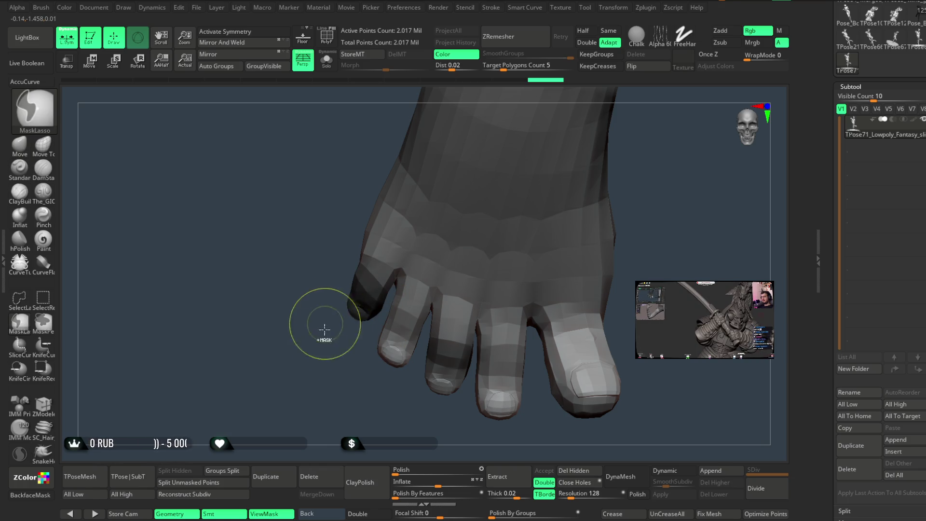
{"action": "mouse_move", "coordinate": [325, 347]}
{"action": "left_mouse_down"}
{"action": "mouse_move", "coordinate": [459, 259]}
{"action": "mouse_move", "coordinate": [446, 265]}
{"action": "left_mouse_up"}
{"action": "mouse_move", "coordinate": [387, 281]}
{"action": "left_mouse_down"}
{"action": "mouse_move", "coordinate": [436, 270]}
{"action": "mouse_move", "coordinate": [400, 278]}
{"action": "mouse_move", "coordinate": [442, 253]}
{"action": "left_mouse_up"}
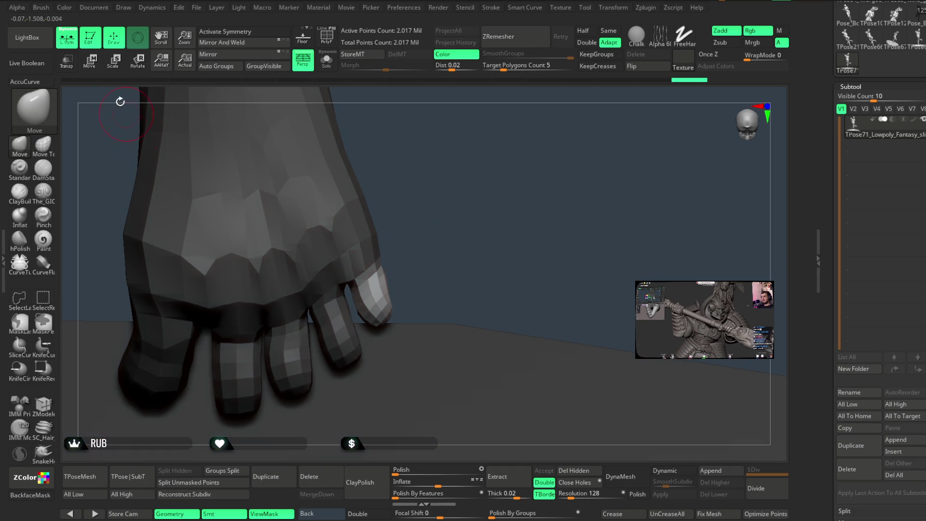
Set the Transpose gizmo pivot on the small toe and view the toes from the front
{"action": "key", "text": "w"}
{"action": "left_click", "coordinate": [371, 270]}
{"action": "left_click_drag", "start_coordinate": [459, 228], "coordinate": [408, 252]}
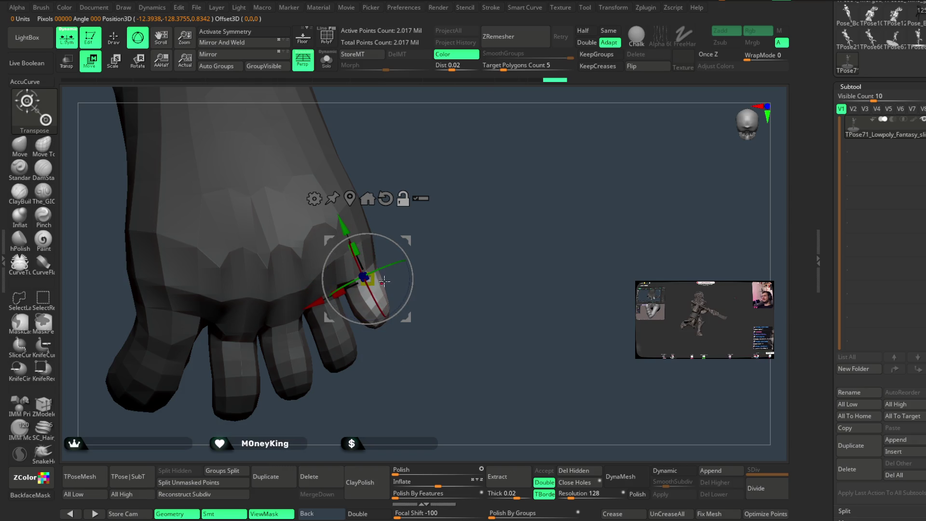
{"action": "mouse_move", "coordinate": [452, 247]}
{"action": "left_mouse_down"}
{"action": "mouse_move", "coordinate": [411, 263]}
{"action": "mouse_move", "coordinate": [414, 245]}
{"action": "mouse_move", "coordinate": [389, 393]}
{"action": "mouse_move", "coordinate": [399, 385]}
{"action": "mouse_move", "coordinate": [412, 297]}
{"action": "mouse_move", "coordinate": [393, 292]}
{"action": "mouse_move", "coordinate": [349, 369]}
{"action": "mouse_move", "coordinate": [324, 364]}
{"action": "mouse_move", "coordinate": [339, 355]}
{"action": "mouse_move", "coordinate": [338, 371]}
{"action": "mouse_move", "coordinate": [368, 396]}
{"action": "left_mouse_up"}
{"action": "left_click", "coordinate": [368, 396], "text": "ctrl"}
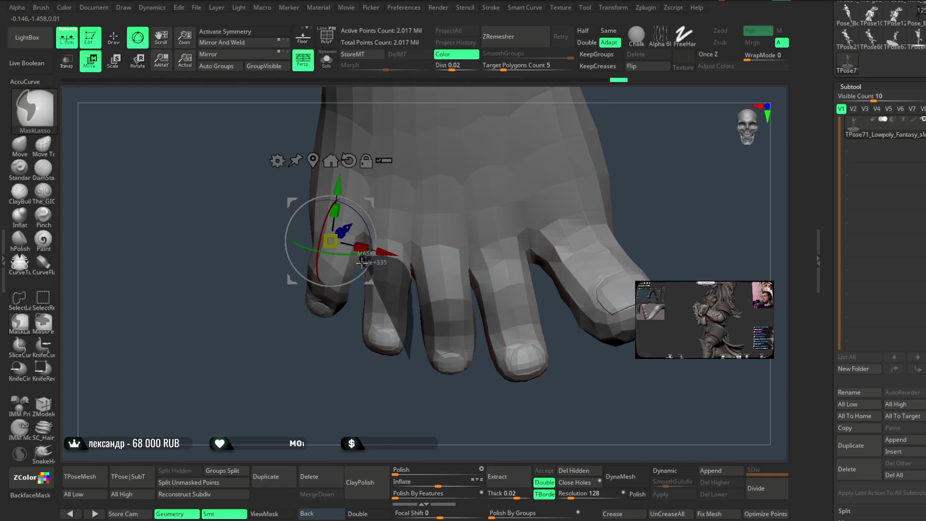
Mask the foot except one toe, then shift and rotate that toe with the gizmo
{"action": "left_click_drag", "start_coordinate": [367, 337], "coordinate": [396, 401], "text": "ctrl"}
{"action": "left_click", "coordinate": [483, 410], "text": "ctrl"}
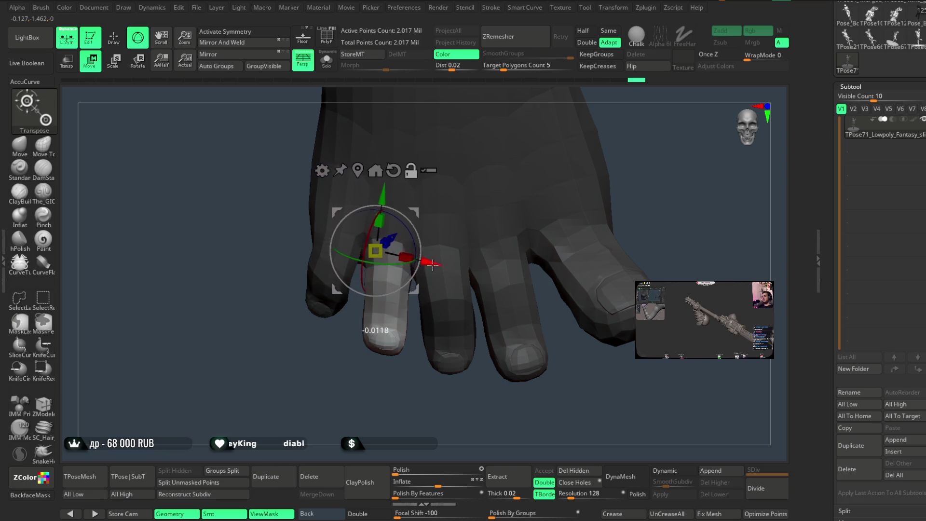
{"action": "left_click_drag", "start_coordinate": [433, 264], "coordinate": [446, 267]}
{"action": "left_click_drag", "start_coordinate": [432, 233], "coordinate": [428, 233]}
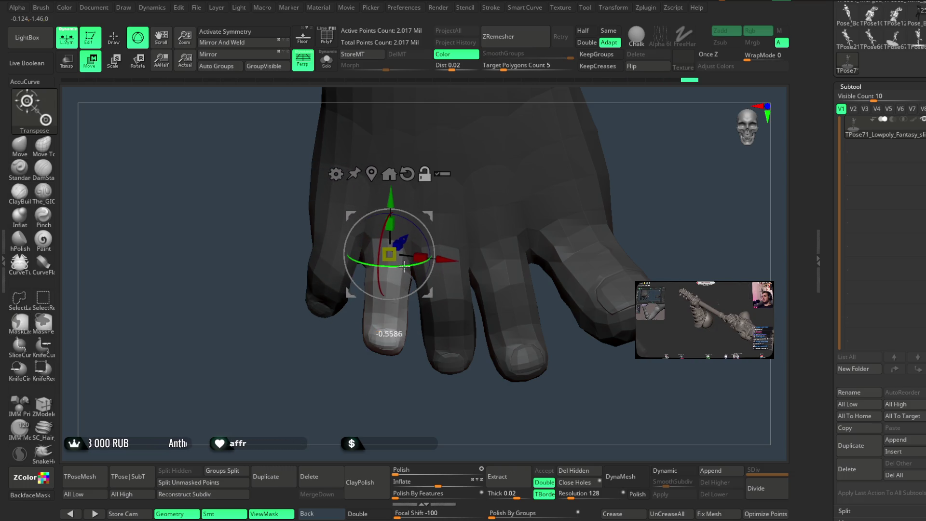
{"action": "mouse_move", "coordinate": [404, 267]}
{"action": "left_mouse_down"}
{"action": "mouse_move", "coordinate": [403, 289]}
{"action": "mouse_move", "coordinate": [453, 340]}
{"action": "mouse_move", "coordinate": [506, 224]}
{"action": "mouse_move", "coordinate": [317, 301]}
{"action": "mouse_move", "coordinate": [527, 182]}
{"action": "mouse_move", "coordinate": [384, 247]}
{"action": "mouse_move", "coordinate": [488, 221]}
{"action": "left_mouse_up"}
{"action": "left_click_drag", "start_coordinate": [453, 270], "coordinate": [444, 314]}
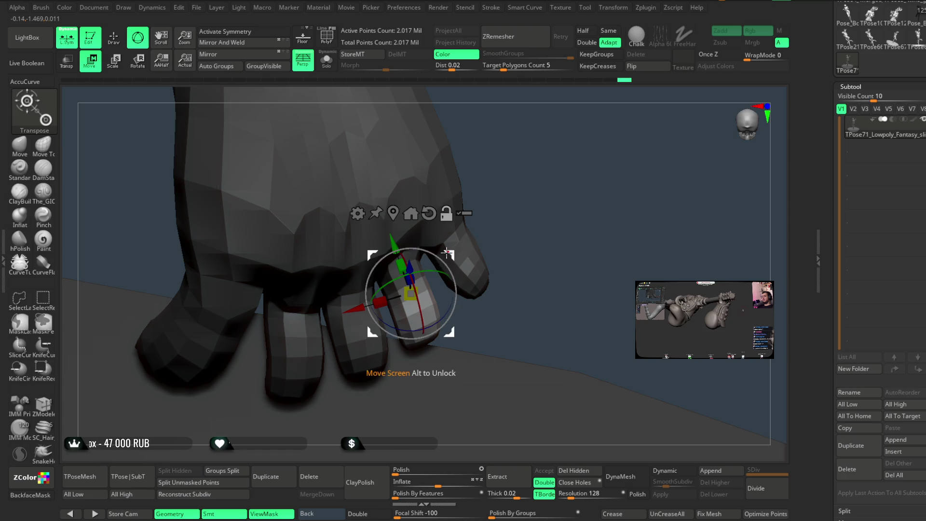
Bend the freed small toe downward into its final spread, curled angle
{"action": "mouse_move", "coordinate": [533, 215]}
{"action": "left_mouse_down"}
{"action": "mouse_move", "coordinate": [511, 206]}
{"action": "mouse_move", "coordinate": [482, 221]}
{"action": "left_mouse_up"}
{"action": "left_click_drag", "start_coordinate": [457, 361], "coordinate": [454, 363]}
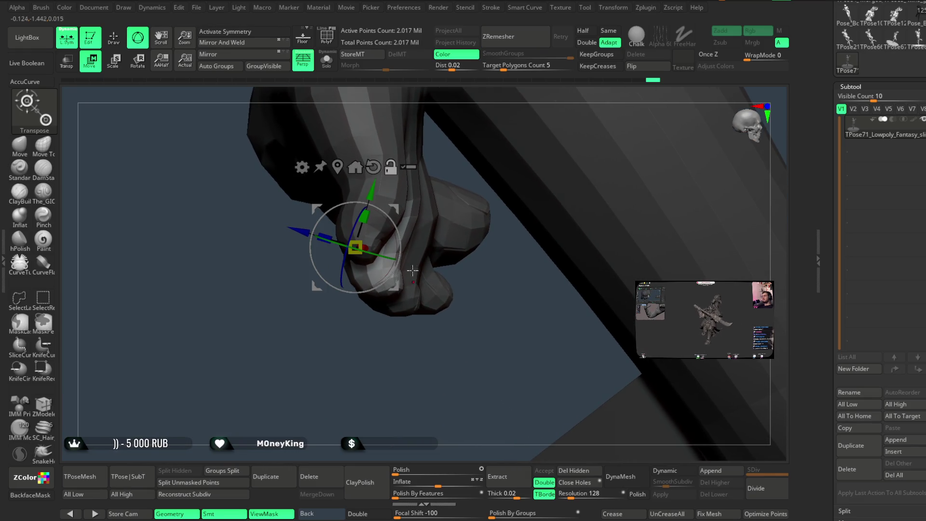
{"action": "mouse_move", "coordinate": [410, 207]}
{"action": "left_mouse_down"}
{"action": "mouse_move", "coordinate": [415, 237]}
{"action": "mouse_move", "coordinate": [421, 226]}
{"action": "left_mouse_up"}
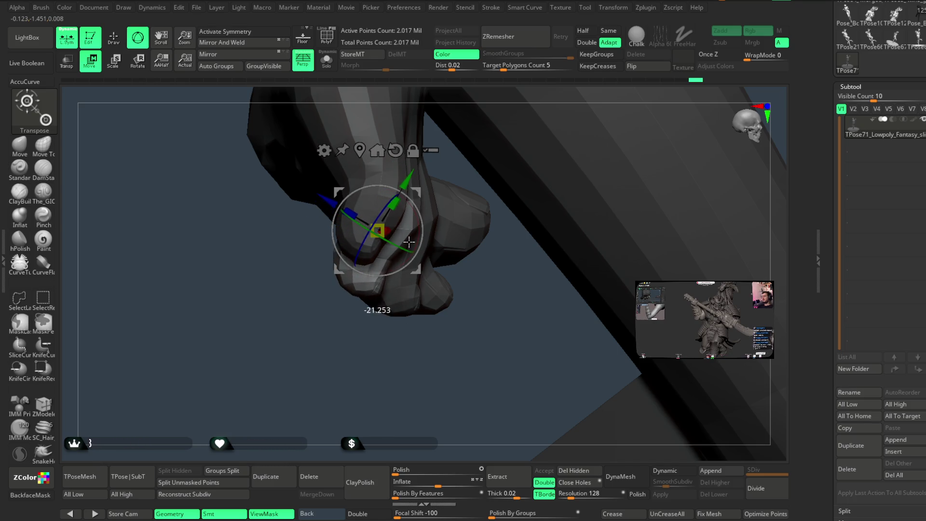
{"action": "left_click_drag", "start_coordinate": [394, 339], "coordinate": [463, 339]}
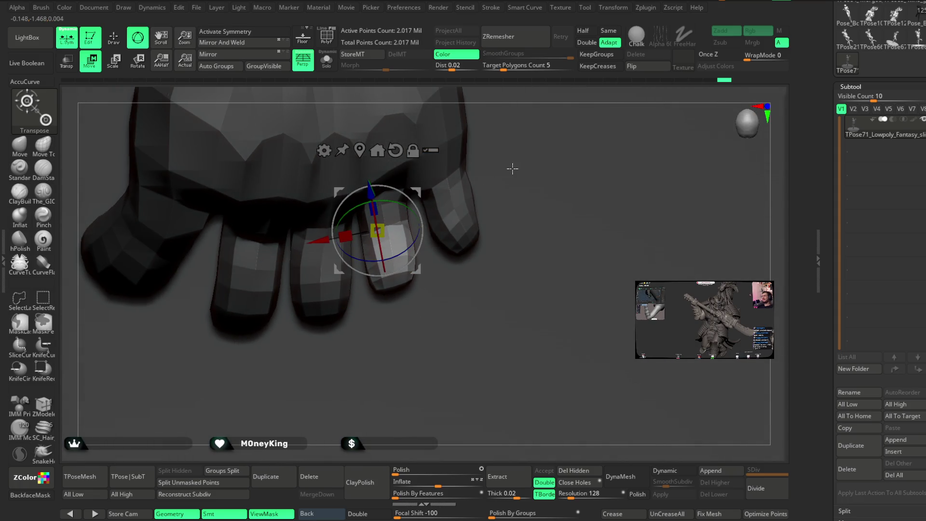
{"action": "mouse_move", "coordinate": [521, 107]}
{"action": "left_mouse_down"}
{"action": "mouse_move", "coordinate": [532, 164]}
{"action": "mouse_move", "coordinate": [502, 227]}
{"action": "left_mouse_up"}
{"action": "left_click_drag", "start_coordinate": [387, 326], "coordinate": [375, 290]}
{"action": "key", "text": "ctrl"}
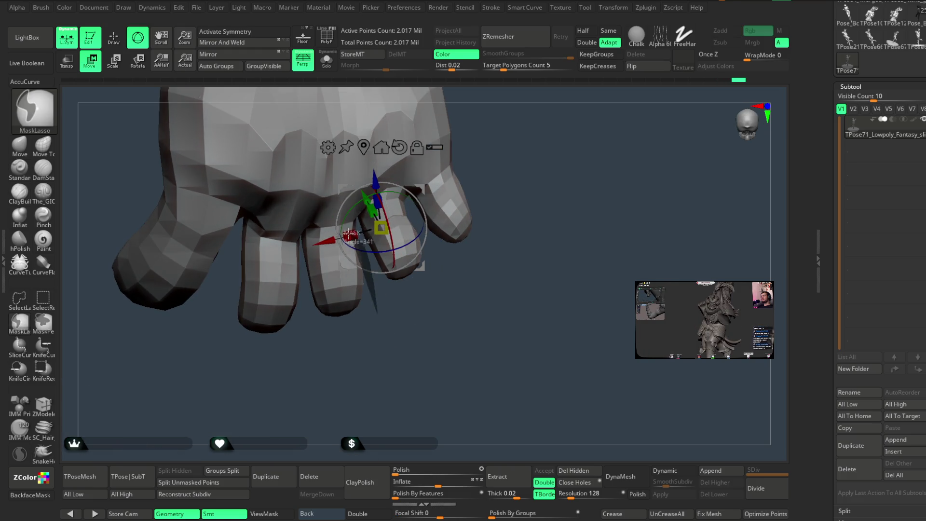
{"action": "mouse_move", "coordinate": [351, 370]}
{"action": "left_mouse_down"}
{"action": "mouse_move", "coordinate": [288, 263]}
{"action": "mouse_move", "coordinate": [276, 267]}
{"action": "left_mouse_up"}
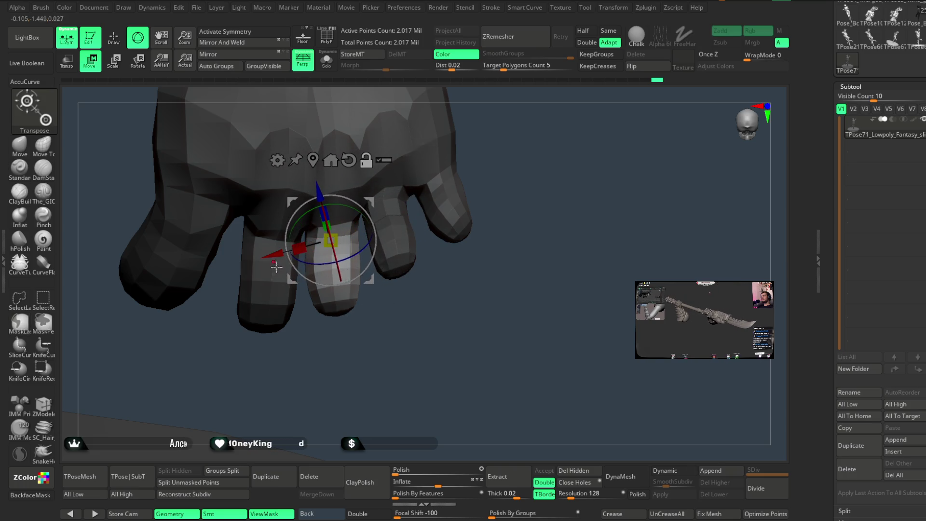
{"action": "left_click_drag", "start_coordinate": [349, 262], "coordinate": [339, 279]}
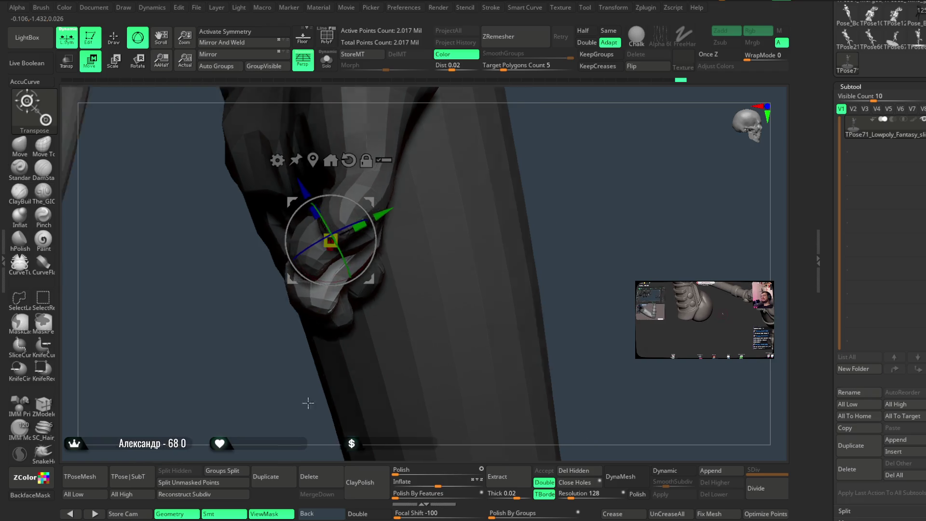
{"action": "left_click_drag", "start_coordinate": [336, 279], "coordinate": [353, 251]}
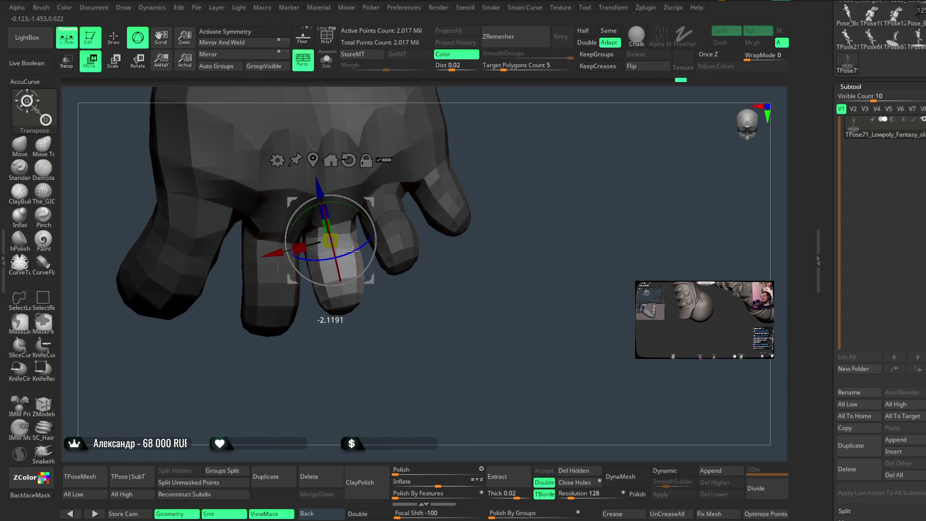
{"action": "left_click_drag", "start_coordinate": [353, 251], "coordinate": [451, 259]}
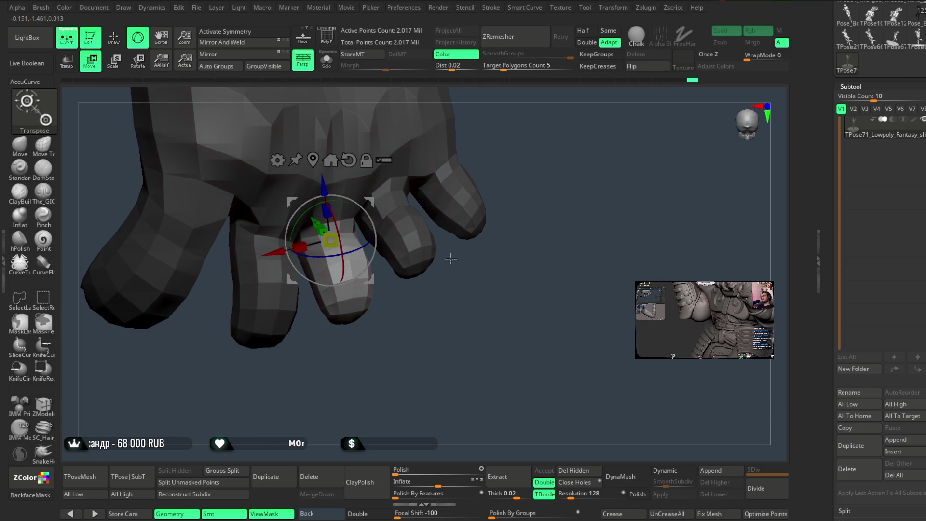
Return to sculpting and orbit around the hand's fingers to begin lasso masking
{"action": "key", "text": "q"}
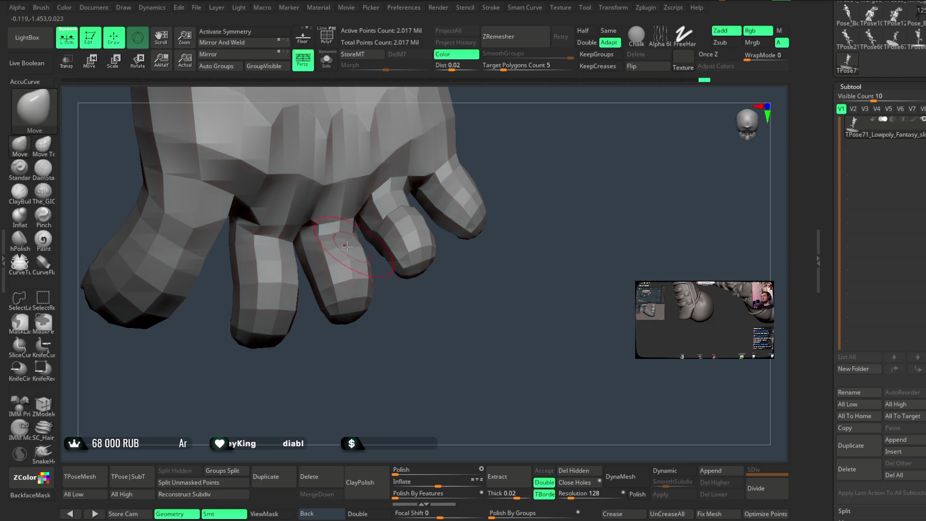
{"action": "left_click_drag", "start_coordinate": [410, 319], "coordinate": [353, 223]}
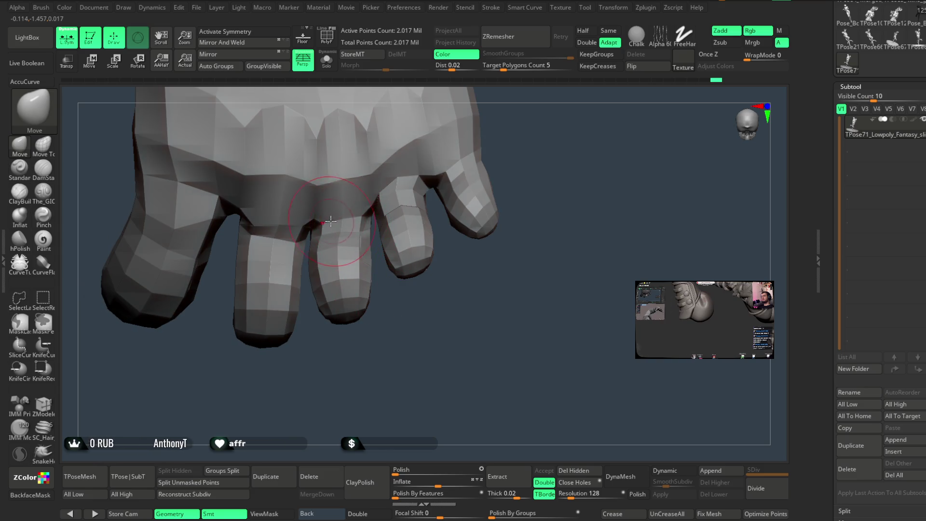
{"action": "left_click_drag", "start_coordinate": [421, 324], "coordinate": [323, 293]}
{"action": "mouse_move", "coordinate": [314, 375]}
{"action": "left_mouse_down"}
{"action": "mouse_move", "coordinate": [376, 337]}
{"action": "mouse_move", "coordinate": [455, 190]}
{"action": "mouse_move", "coordinate": [386, 244]}
{"action": "mouse_move", "coordinate": [392, 217]}
{"action": "mouse_move", "coordinate": [300, 329]}
{"action": "mouse_move", "coordinate": [351, 324]}
{"action": "left_mouse_up"}
{"action": "key", "text": "ctrl"}
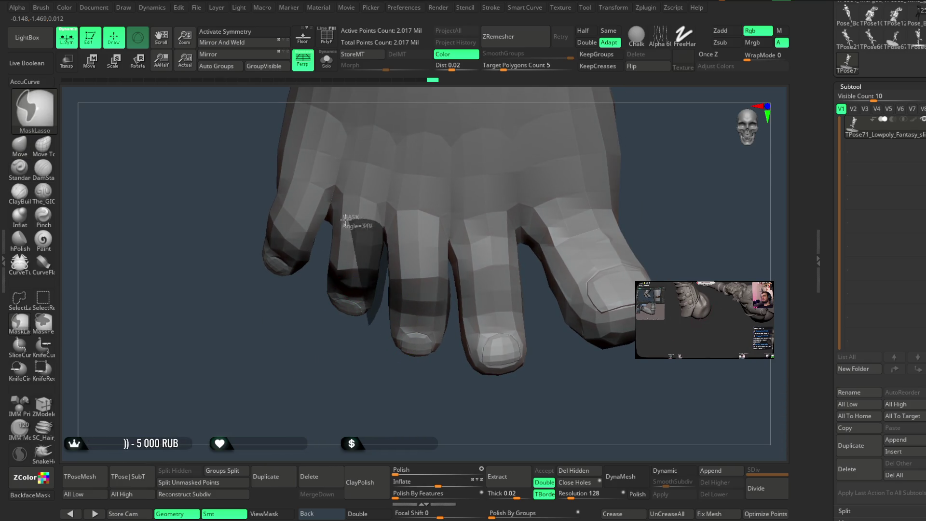
Invert the mask and bend the first free finger slightly at its joint with the Move Transpose gizmo
{"action": "left_click", "coordinate": [331, 341], "text": "ctrl"}
{"action": "key", "text": "w"}
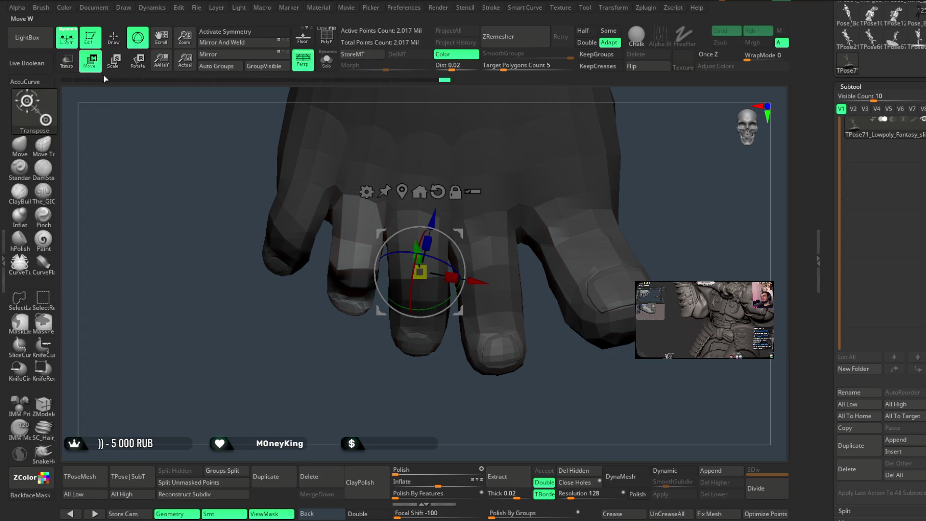
{"action": "left_click_drag", "start_coordinate": [461, 232], "coordinate": [372, 254]}
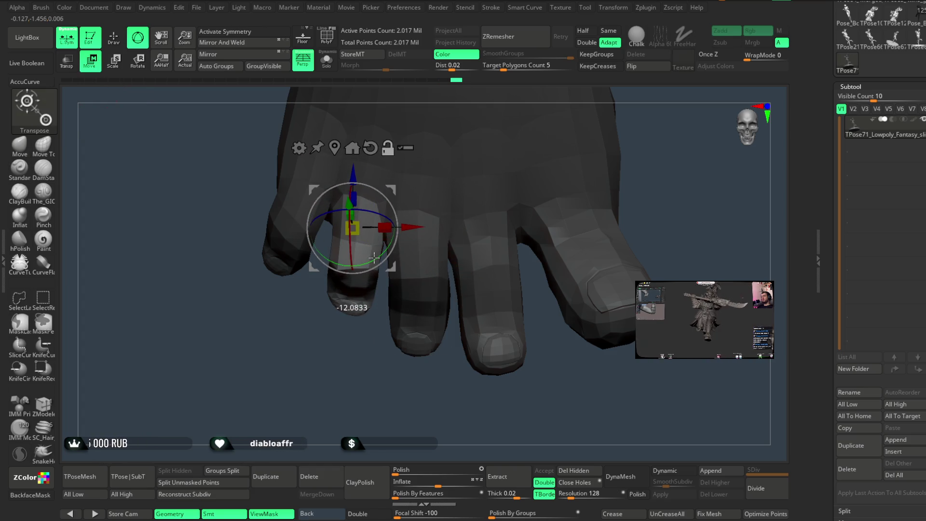
{"action": "left_click_drag", "start_coordinate": [391, 188], "coordinate": [379, 257]}
{"action": "left_click_drag", "start_coordinate": [370, 386], "coordinate": [357, 315]}
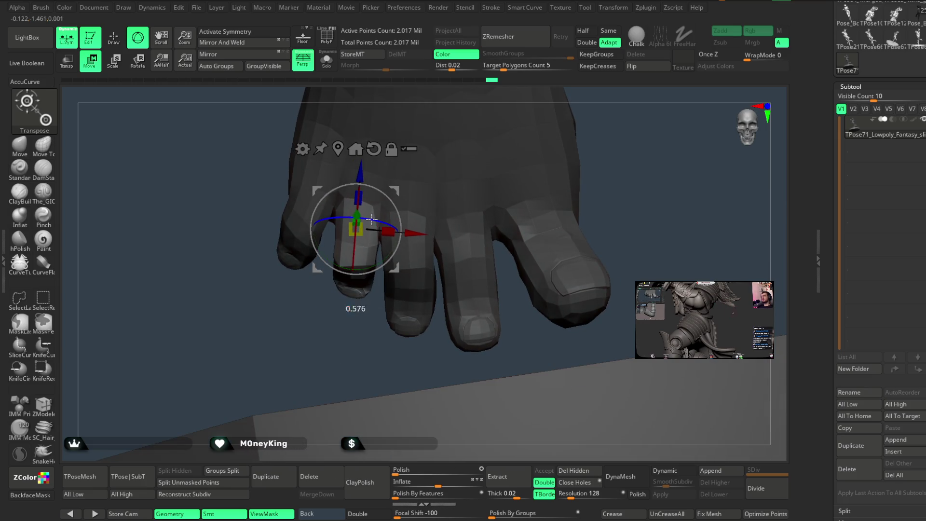
{"action": "left_click_drag", "start_coordinate": [375, 243], "coordinate": [381, 258]}
{"action": "mouse_move", "coordinate": [378, 311]}
{"action": "left_mouse_down"}
{"action": "mouse_move", "coordinate": [379, 378]}
{"action": "mouse_move", "coordinate": [391, 305]}
{"action": "left_mouse_up"}
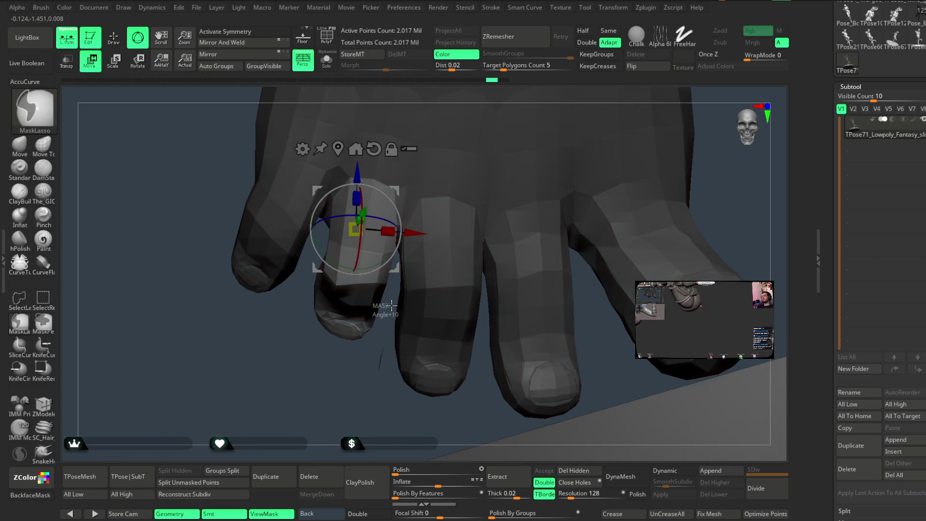
Lasso-mask off the middle finger and bend it at its joint
{"action": "mouse_move", "coordinate": [402, 265]}
{"action": "left_mouse_down", "text": "ctrl"}
{"action": "mouse_move", "coordinate": [368, 405]}
{"action": "mouse_move", "coordinate": [384, 395]}
{"action": "left_mouse_up", "text": "ctrl"}
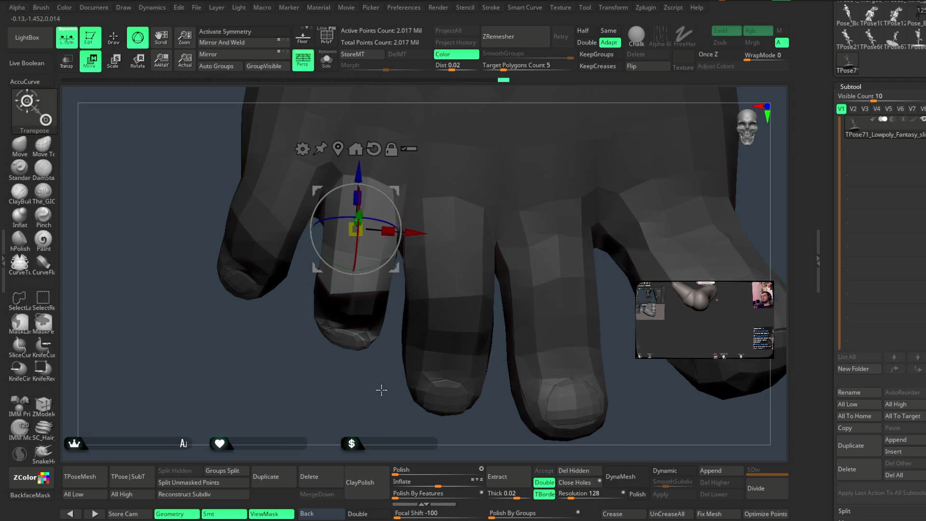
{"action": "key", "text": "ctrl"}
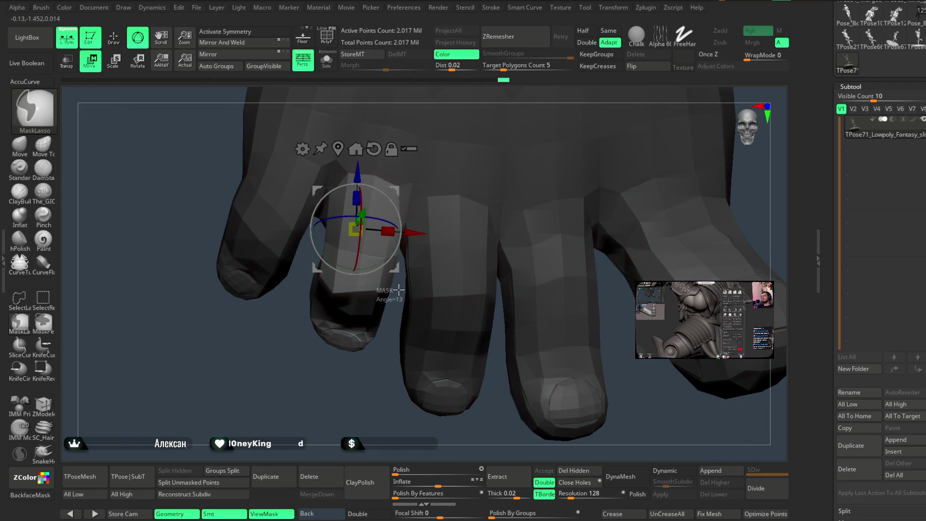
{"action": "left_click_drag", "start_coordinate": [403, 252], "coordinate": [393, 374], "text": "ctrl"}
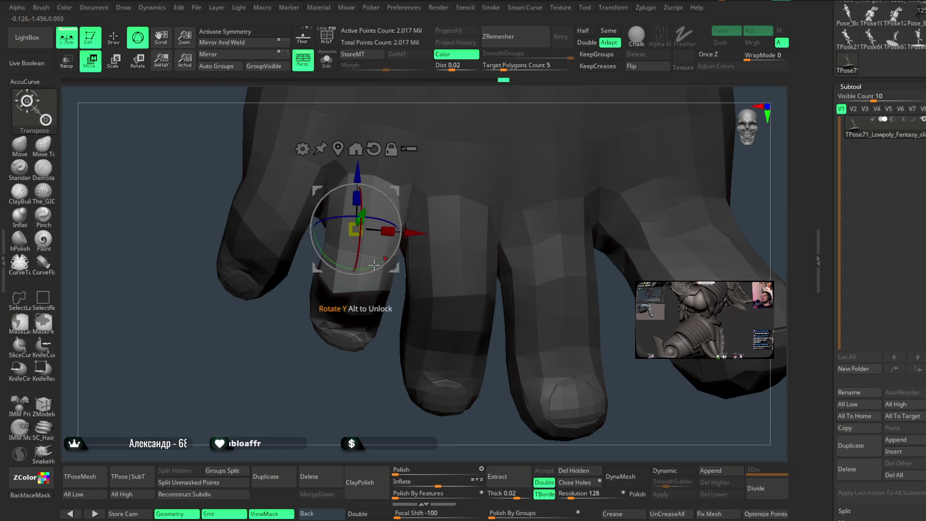
{"action": "left_click_drag", "start_coordinate": [354, 273], "coordinate": [370, 265]}
{"action": "mouse_move", "coordinate": [374, 407]}
{"action": "left_mouse_down"}
{"action": "mouse_move", "coordinate": [537, 159]}
{"action": "mouse_move", "coordinate": [549, 167]}
{"action": "mouse_move", "coordinate": [488, 308]}
{"action": "mouse_move", "coordinate": [434, 379]}
{"action": "left_mouse_up"}
Re-isolate the middle finger with a lasso mask and curl it further at the knuckle
{"action": "key", "text": "ctrl"}
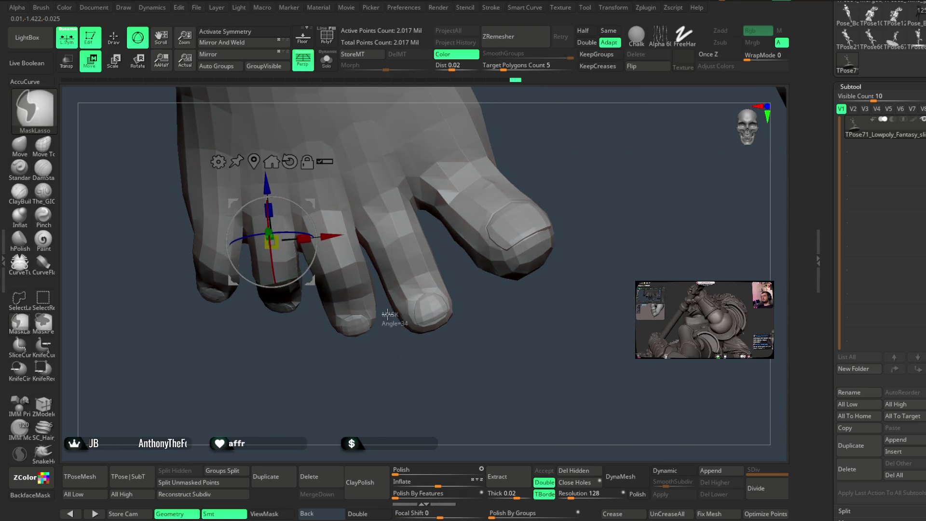
{"action": "left_click_drag", "start_coordinate": [380, 286], "coordinate": [373, 263], "text": "ctrl"}
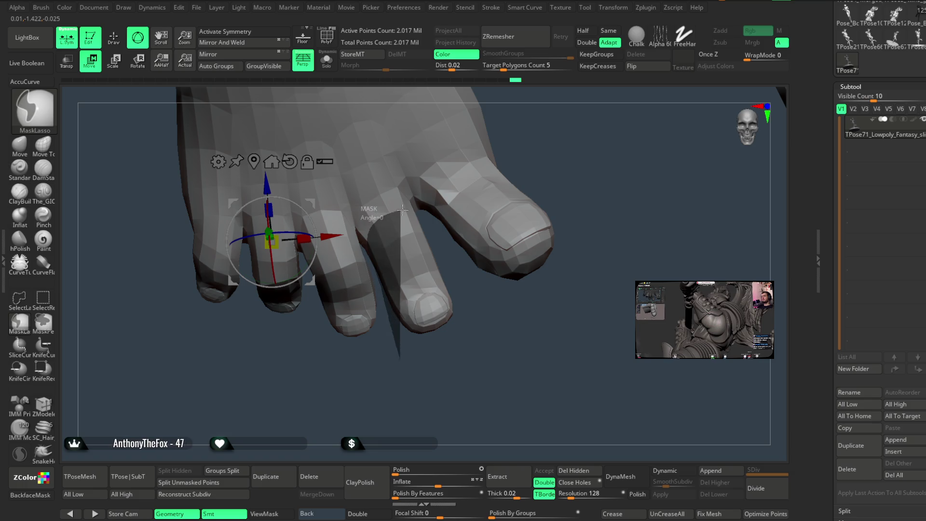
{"action": "left_click_drag", "start_coordinate": [402, 209], "coordinate": [472, 348], "text": "ctrl"}
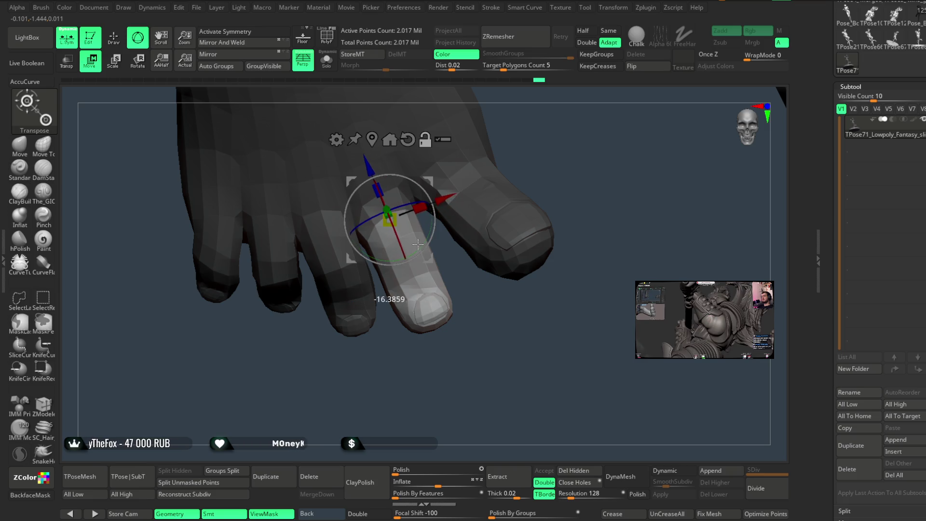
{"action": "right_click_drag", "start_coordinate": [433, 262], "coordinate": [420, 249]}
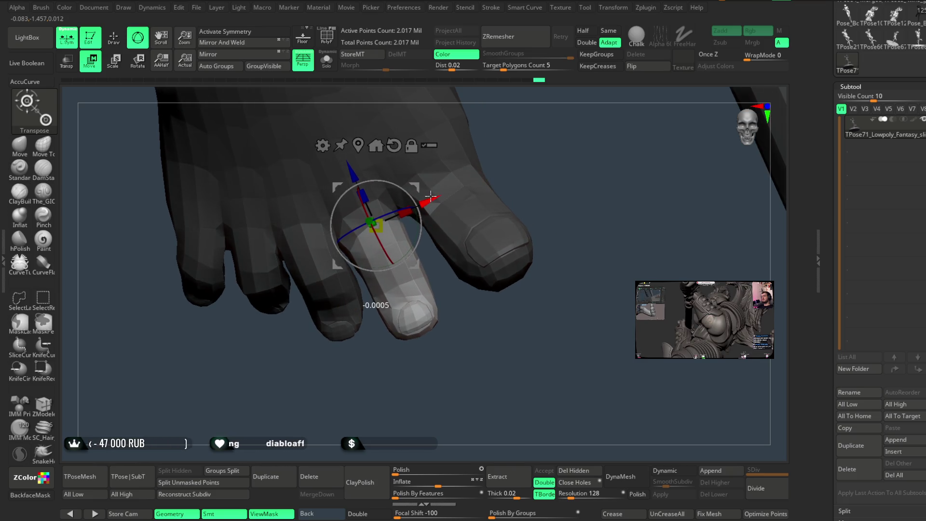
{"action": "left_click_drag", "start_coordinate": [413, 250], "coordinate": [486, 286]}
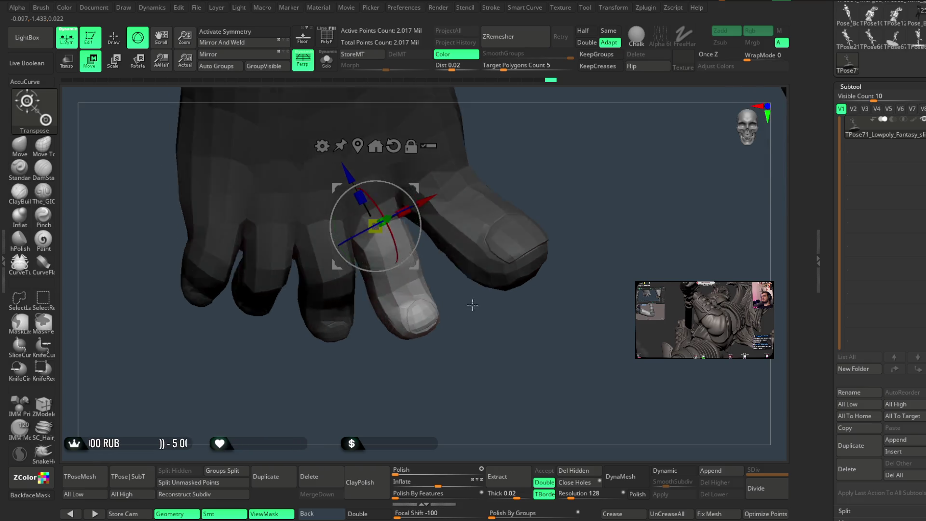
{"action": "mouse_move", "coordinate": [410, 245]}
{"action": "left_mouse_down"}
{"action": "mouse_move", "coordinate": [435, 344]}
{"action": "mouse_move", "coordinate": [412, 286]}
{"action": "left_mouse_up"}
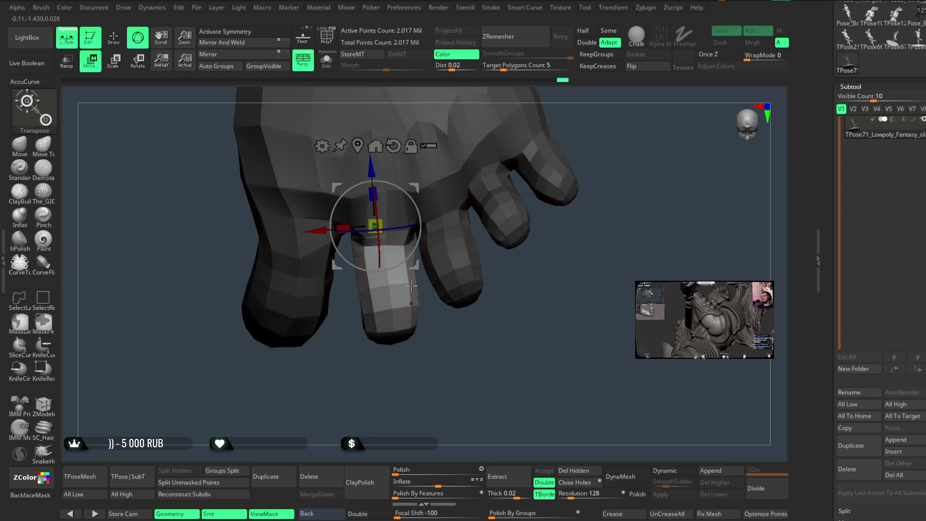
{"action": "mouse_move", "coordinate": [444, 344]}
{"action": "left_mouse_down"}
{"action": "mouse_move", "coordinate": [424, 331]}
{"action": "mouse_move", "coordinate": [348, 344]}
{"action": "mouse_move", "coordinate": [378, 335]}
{"action": "mouse_move", "coordinate": [395, 266]}
{"action": "mouse_move", "coordinate": [391, 368]}
{"action": "mouse_move", "coordinate": [434, 352]}
{"action": "mouse_move", "coordinate": [463, 308]}
{"action": "mouse_move", "coordinate": [421, 247]}
{"action": "left_mouse_up"}
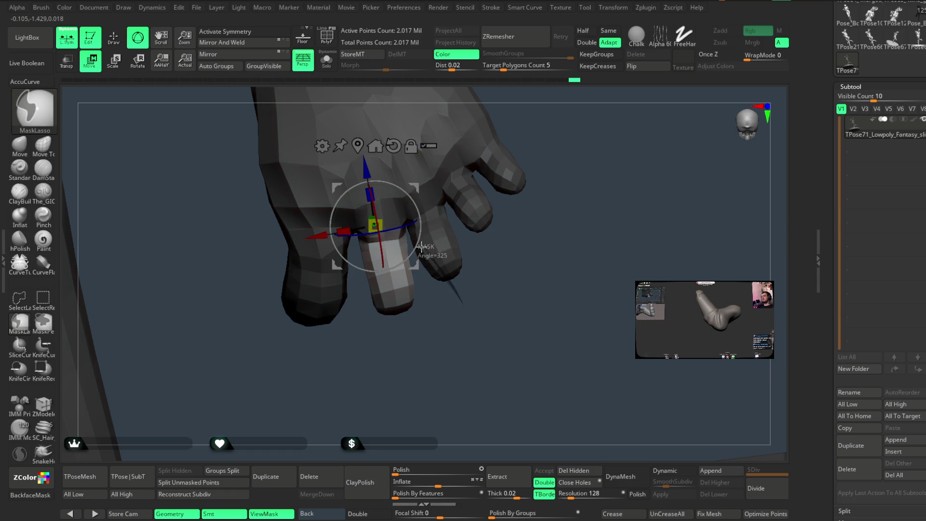
Mask around the next finger, then pull the view back to the legs and base
{"action": "left_click_drag", "start_coordinate": [318, 235], "coordinate": [328, 251], "text": "ctrl"}
{"action": "mouse_move", "coordinate": [366, 338]}
{"action": "left_mouse_down"}
{"action": "mouse_move", "coordinate": [397, 308]}
{"action": "mouse_move", "coordinate": [399, 278]}
{"action": "left_mouse_up"}
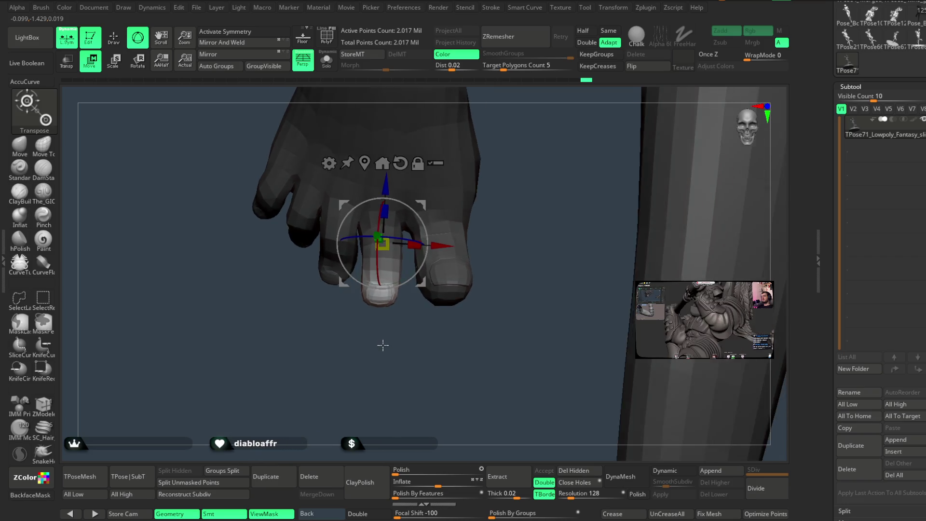
{"action": "left_click_drag", "start_coordinate": [387, 356], "coordinate": [369, 328]}
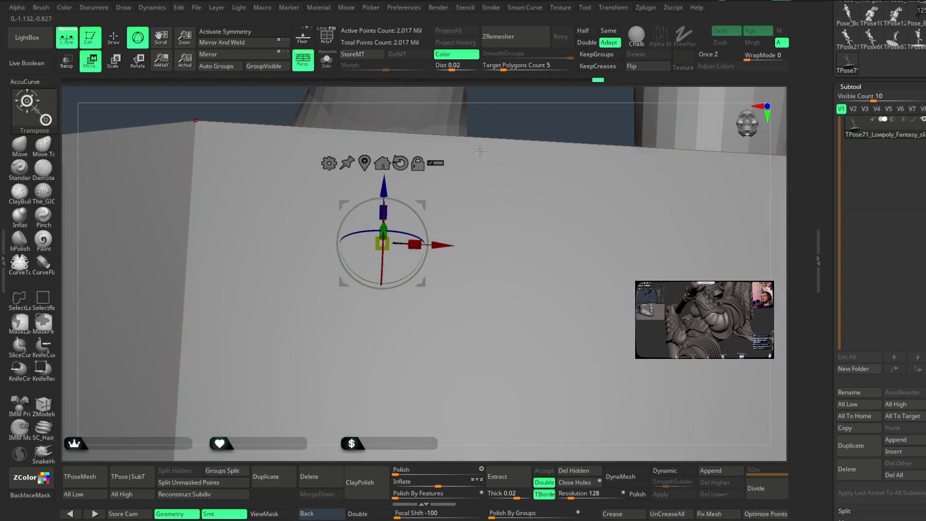
{"action": "mouse_move", "coordinate": [525, 122]}
{"action": "left_mouse_down", "text": "alt"}
{"action": "mouse_move", "coordinate": [570, 176]}
{"action": "mouse_move", "coordinate": [529, 188]}
{"action": "mouse_move", "coordinate": [412, 324]}
{"action": "mouse_move", "coordinate": [428, 423]}
{"action": "mouse_move", "coordinate": [427, 337]}
{"action": "left_mouse_up", "text": "alt"}
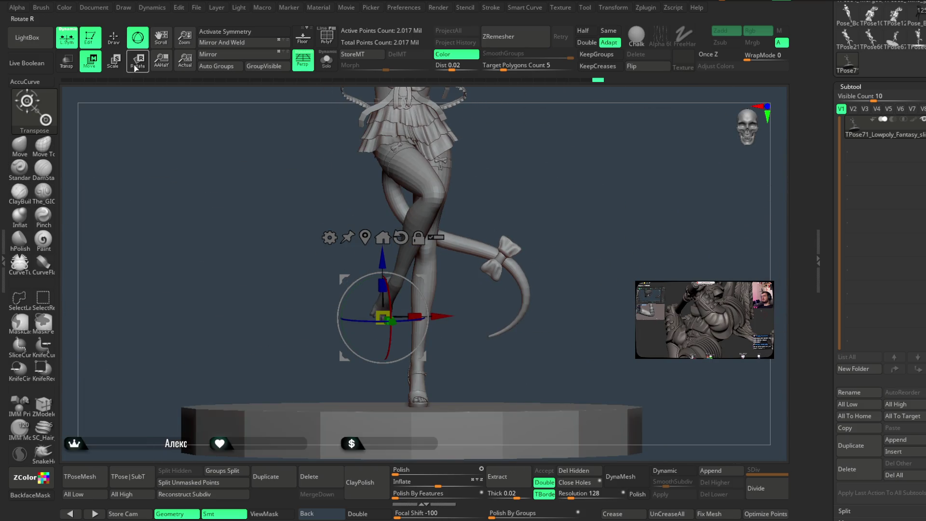
Touch up the bent fingers with the Move brush and Shift-smoothing
{"action": "key", "text": "q"}
{"action": "right_click", "coordinate": [428, 333]}
{"action": "key", "text": "shift"}
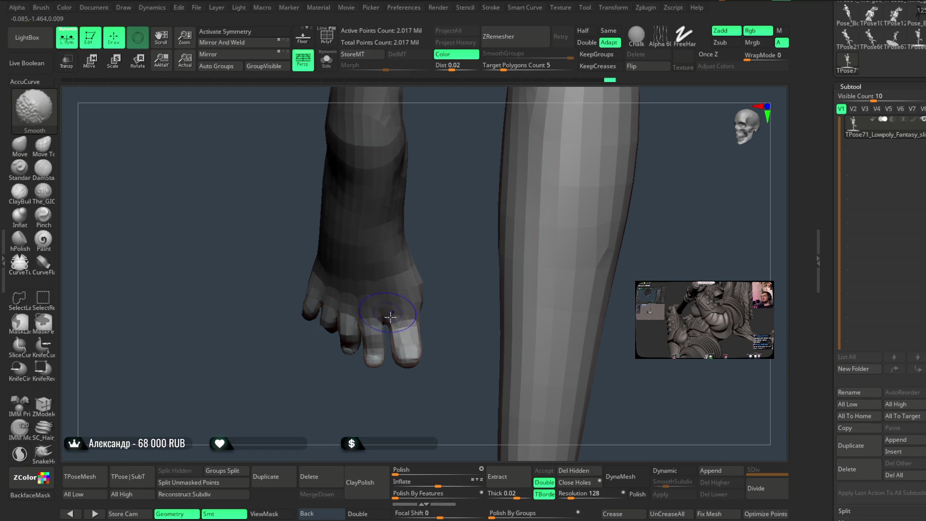
{"action": "mouse_move", "coordinate": [449, 326]}
{"action": "left_mouse_down"}
{"action": "mouse_move", "coordinate": [414, 282]}
{"action": "mouse_move", "coordinate": [413, 310]}
{"action": "left_mouse_up"}
{"action": "key", "text": "shift"}
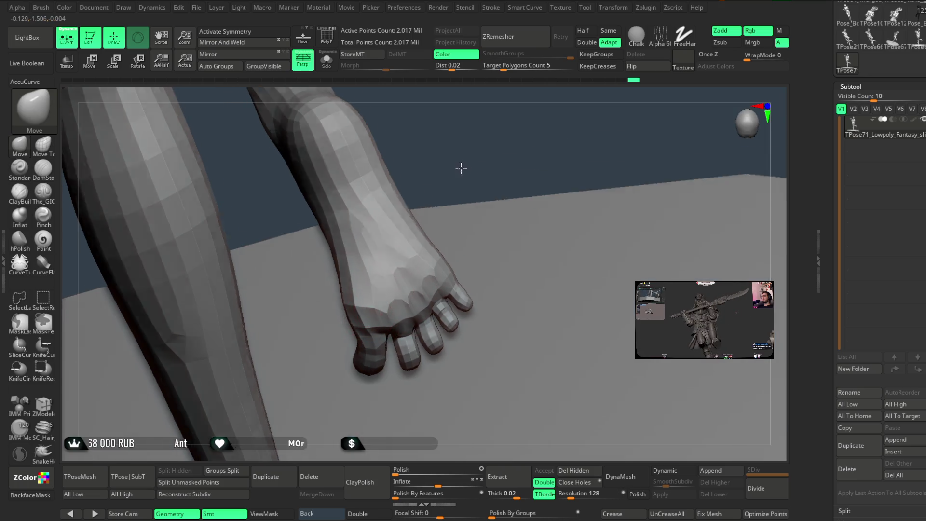
{"action": "left_click_drag", "start_coordinate": [459, 165], "coordinate": [408, 298]}
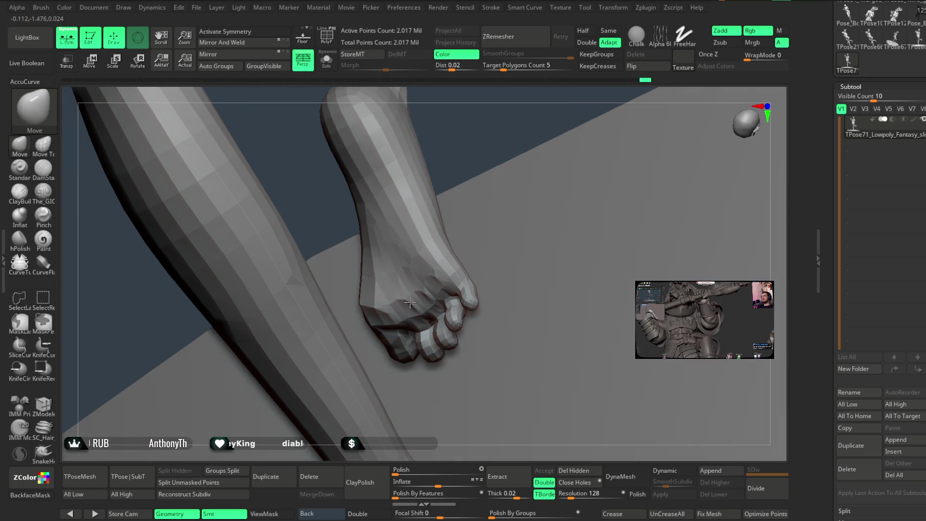
{"action": "left_click_drag", "start_coordinate": [462, 228], "coordinate": [479, 149]}
Orbit out around the leg and hand to frame the whole demon girl figure
{"action": "key", "text": "space"}
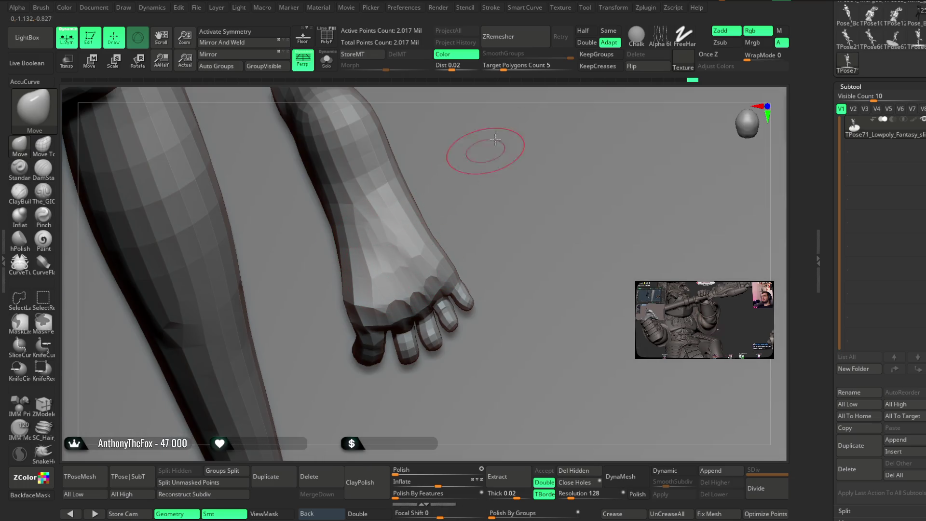
{"action": "left_click_drag", "start_coordinate": [495, 140], "coordinate": [394, 274]}
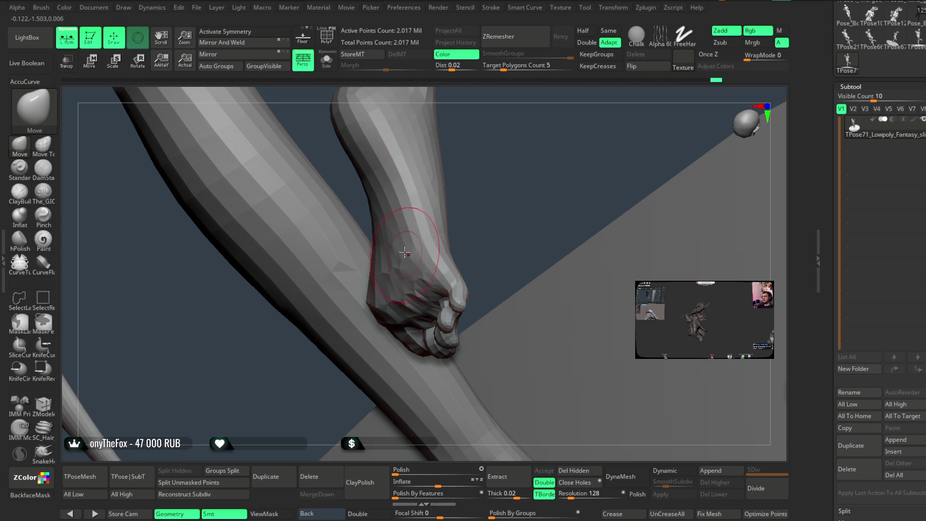
{"action": "left_click_drag", "start_coordinate": [488, 197], "coordinate": [384, 310]}
{"action": "mouse_move", "coordinate": [402, 273]}
{"action": "left_mouse_down"}
{"action": "mouse_move", "coordinate": [376, 307]}
{"action": "mouse_move", "coordinate": [413, 210]}
{"action": "mouse_move", "coordinate": [469, 192]}
{"action": "mouse_move", "coordinate": [498, 306]}
{"action": "mouse_move", "coordinate": [476, 254]}
{"action": "mouse_move", "coordinate": [548, 213]}
{"action": "mouse_move", "coordinate": [532, 201]}
{"action": "mouse_move", "coordinate": [523, 225]}
{"action": "mouse_move", "coordinate": [506, 217]}
{"action": "left_mouse_up"}
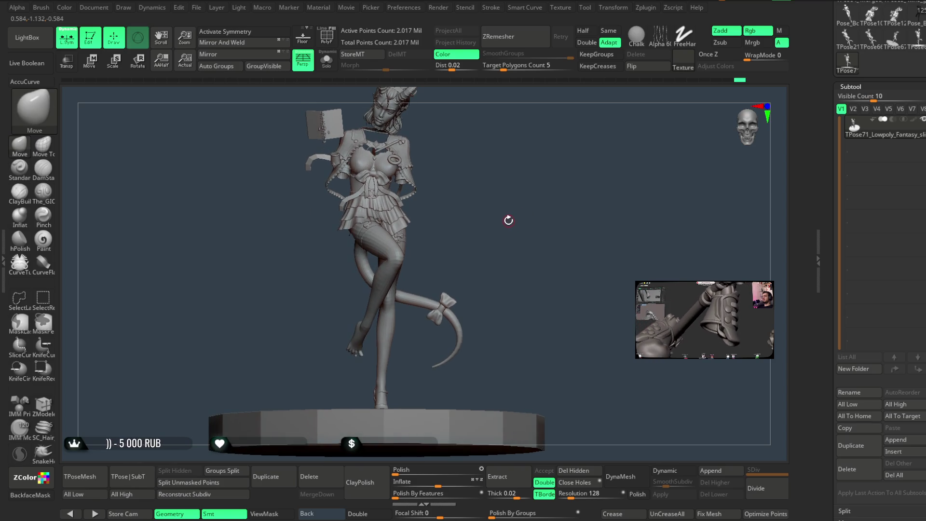
{"action": "left_click", "coordinate": [198, 8]}
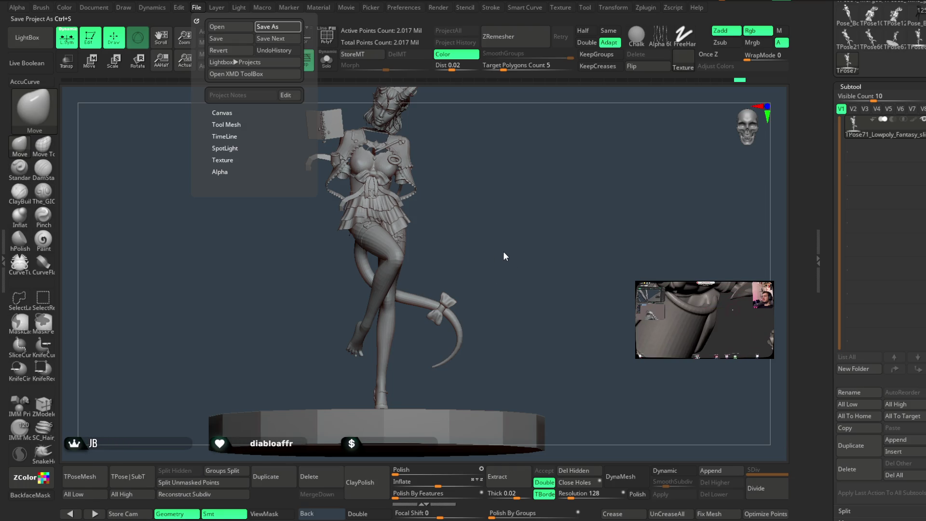
Save the project, then step down the subtool list to the Lowpoly_Fantasy_slim_girl_basemeh2_2 body mesh
{"action": "key", "text": "ctrl+s"}
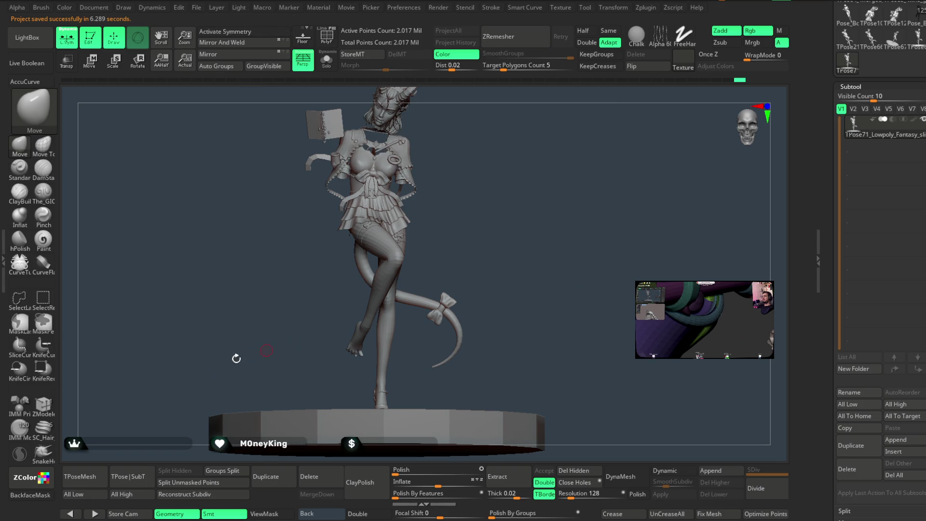
{"action": "key", "text": "Down"}
{"action": "key", "text": "Down"}
{"action": "key", "text": "Down"}
{"action": "key", "text": "Down"}
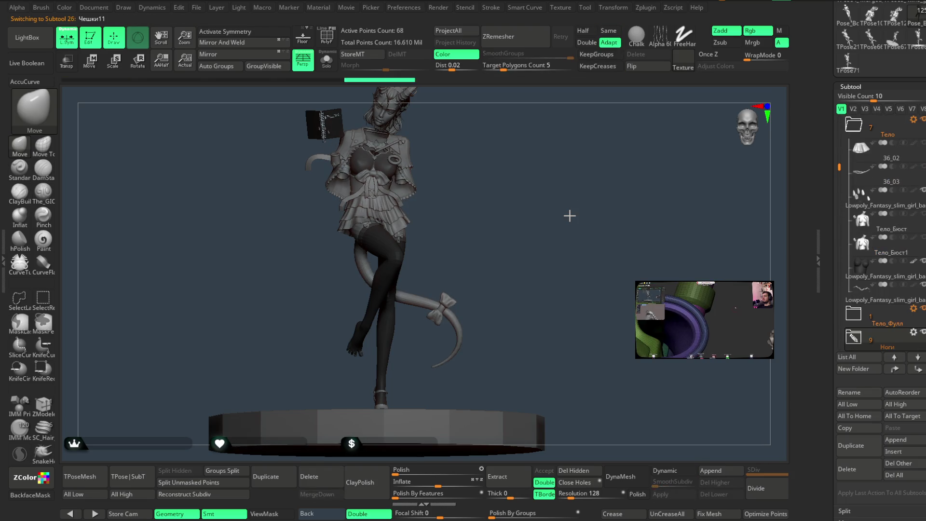
{"action": "key", "text": "Down"}
{"action": "key", "text": "Down"}
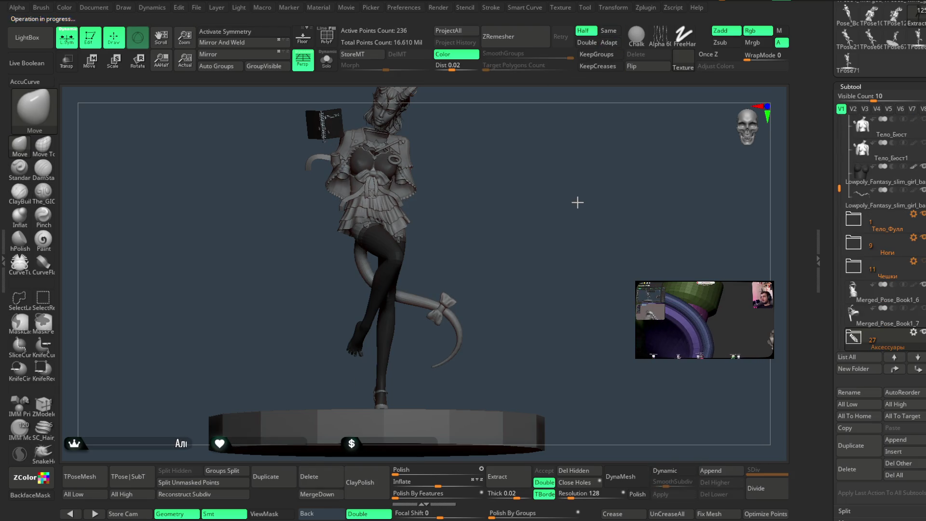
{"action": "key", "text": "Down"}
{"action": "key", "text": "Down"}
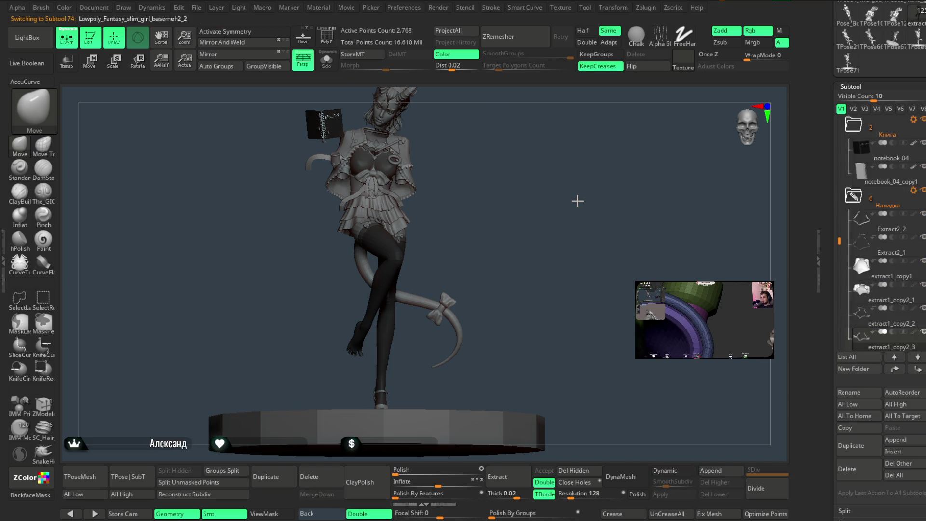
{"action": "key", "text": "Down"}
{"action": "key", "text": "Down"}
{"action": "key", "text": "Down"}
{"action": "key", "text": "Down"}
{"action": "key", "text": "Down"}
{"action": "key", "text": "Down"}
{"action": "key", "text": "Down"}
{"action": "key", "text": "Down"}
{"action": "key", "text": "Down"}
{"action": "key", "text": "Down"}
{"action": "key", "text": "Down"}
{"action": "key", "text": "Down"}
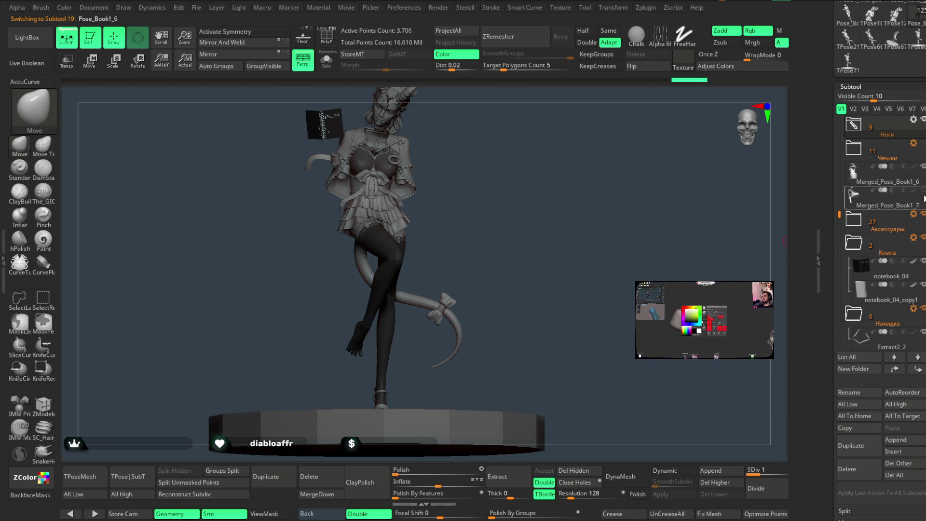
{"action": "mouse_move", "coordinate": [505, 250]}
{"action": "left_mouse_down"}
{"action": "mouse_move", "coordinate": [529, 240]}
{"action": "mouse_move", "coordinate": [509, 248]}
{"action": "mouse_move", "coordinate": [577, 251]}
{"action": "mouse_move", "coordinate": [541, 227]}
{"action": "mouse_move", "coordinate": [521, 363]}
{"action": "mouse_move", "coordinate": [505, 317]}
{"action": "mouse_move", "coordinate": [521, 306]}
{"action": "mouse_move", "coordinate": [533, 237]}
{"action": "mouse_move", "coordinate": [507, 258]}
{"action": "mouse_move", "coordinate": [534, 221]}
{"action": "mouse_move", "coordinate": [549, 220]}
{"action": "mouse_move", "coordinate": [542, 209]}
{"action": "mouse_move", "coordinate": [563, 292]}
{"action": "left_mouse_up"}
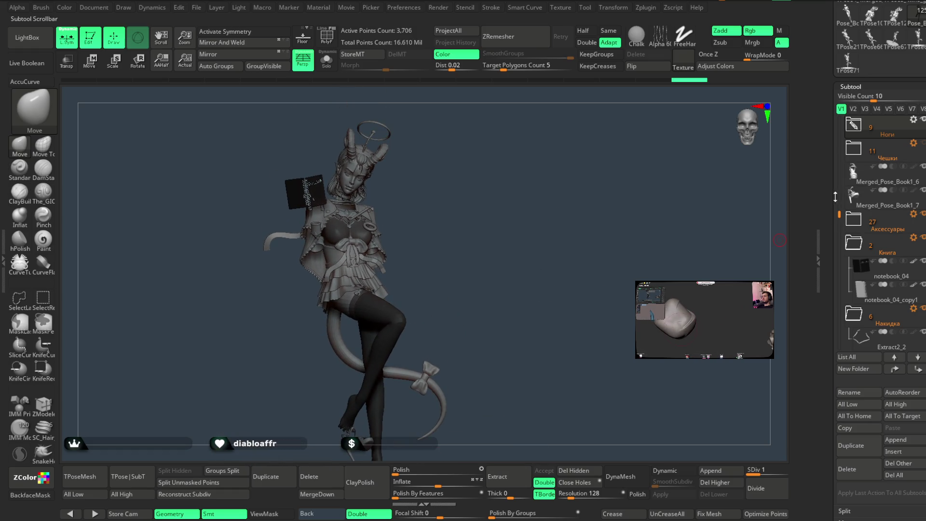
{"action": "left_click_drag", "start_coordinate": [838, 211], "coordinate": [841, 163]}
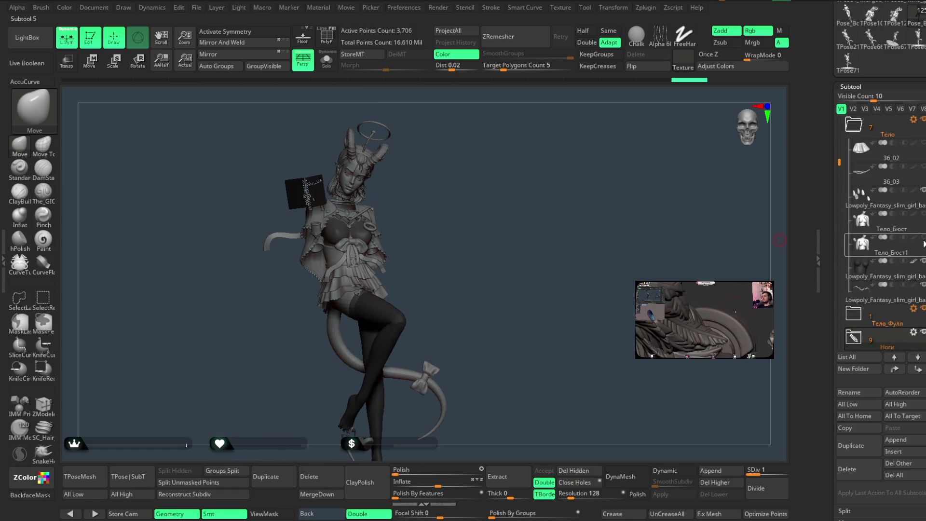
{"action": "mouse_move", "coordinate": [501, 251]}
{"action": "left_mouse_down"}
{"action": "mouse_move", "coordinate": [515, 263]}
{"action": "mouse_move", "coordinate": [519, 307]}
{"action": "mouse_move", "coordinate": [525, 265]}
{"action": "mouse_move", "coordinate": [598, 258]}
{"action": "mouse_move", "coordinate": [535, 247]}
{"action": "mouse_move", "coordinate": [527, 270]}
{"action": "mouse_move", "coordinate": [528, 259]}
{"action": "mouse_move", "coordinate": [511, 256]}
{"action": "mouse_move", "coordinate": [538, 240]}
{"action": "mouse_move", "coordinate": [589, 244]}
{"action": "mouse_move", "coordinate": [542, 223]}
{"action": "mouse_move", "coordinate": [556, 222]}
{"action": "mouse_move", "coordinate": [565, 222]}
{"action": "mouse_move", "coordinate": [526, 234]}
{"action": "mouse_move", "coordinate": [551, 231]}
{"action": "mouse_move", "coordinate": [538, 237]}
{"action": "mouse_move", "coordinate": [482, 244]}
{"action": "mouse_move", "coordinate": [532, 232]}
{"action": "mouse_move", "coordinate": [521, 285]}
{"action": "mouse_move", "coordinate": [523, 264]}
{"action": "mouse_move", "coordinate": [529, 287]}
{"action": "mouse_move", "coordinate": [548, 265]}
{"action": "mouse_move", "coordinate": [468, 265]}
{"action": "mouse_move", "coordinate": [519, 275]}
{"action": "mouse_move", "coordinate": [519, 259]}
{"action": "mouse_move", "coordinate": [520, 269]}
{"action": "mouse_move", "coordinate": [538, 267]}
{"action": "mouse_move", "coordinate": [544, 203]}
{"action": "mouse_move", "coordinate": [548, 220]}
{"action": "left_mouse_up"}
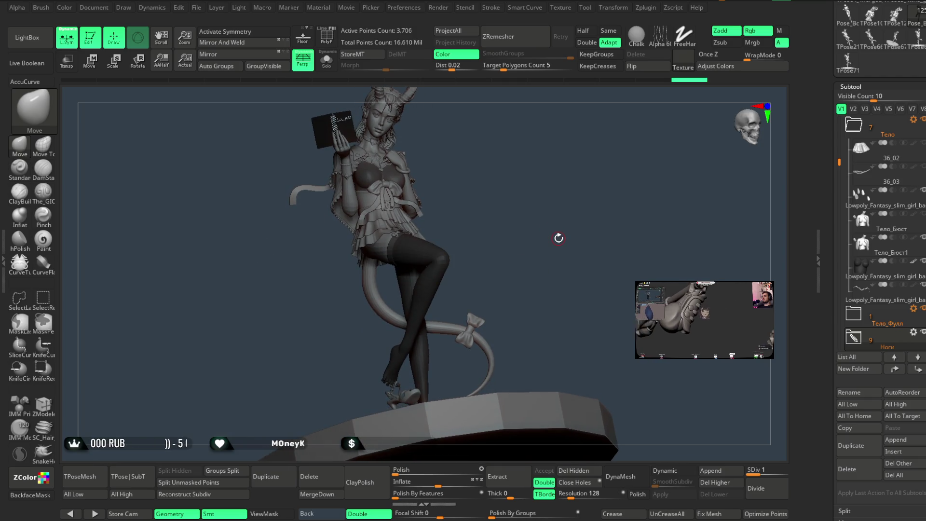
Save the ZBrush project file from the File menu, then orbit around the legs and tail
{"action": "left_click", "coordinate": [196, 8]}
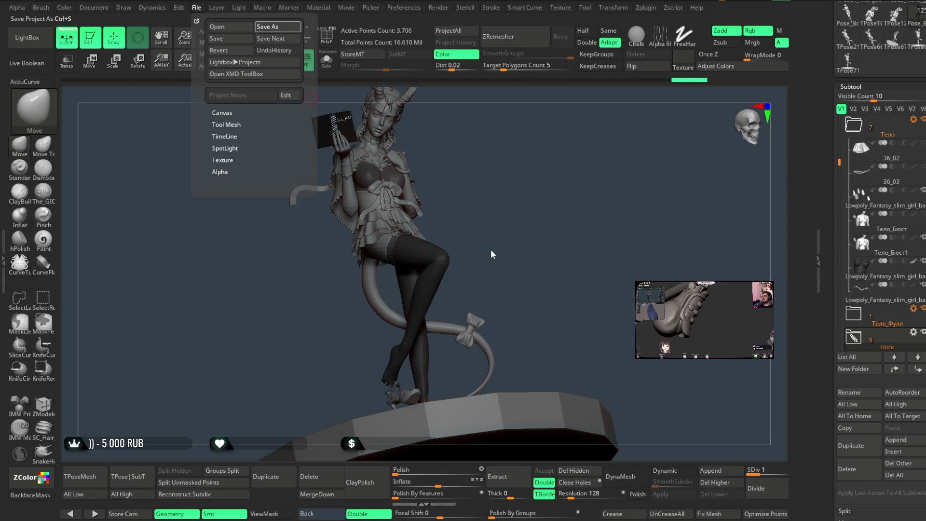
{"action": "key", "text": "ctrl+s"}
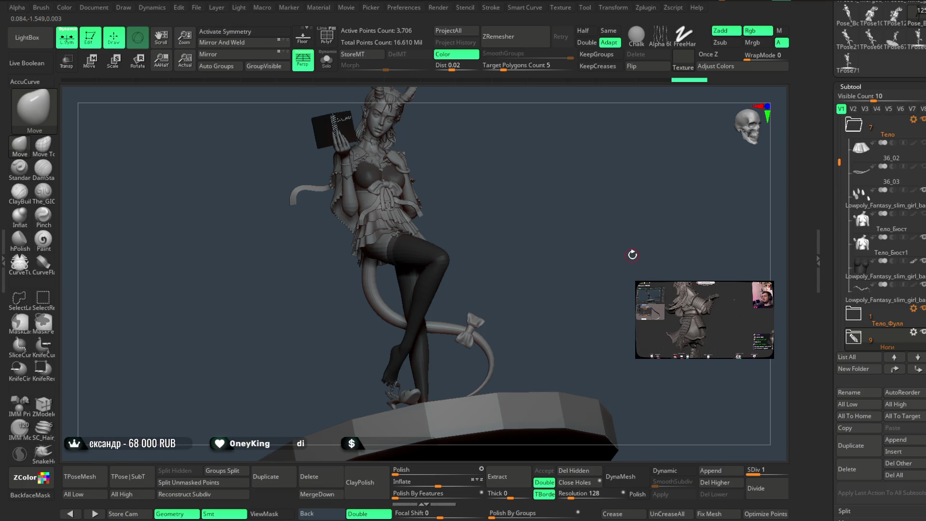
{"action": "mouse_move", "coordinate": [567, 288]}
{"action": "left_mouse_down"}
{"action": "mouse_move", "coordinate": [538, 173]}
{"action": "mouse_move", "coordinate": [550, 194]}
{"action": "mouse_move", "coordinate": [558, 182]}
{"action": "mouse_move", "coordinate": [548, 229]}
{"action": "mouse_move", "coordinate": [535, 231]}
{"action": "mouse_move", "coordinate": [514, 268]}
{"action": "mouse_move", "coordinate": [537, 193]}
{"action": "mouse_move", "coordinate": [548, 193]}
{"action": "mouse_move", "coordinate": [558, 169]}
{"action": "mouse_move", "coordinate": [529, 207]}
{"action": "mouse_move", "coordinate": [554, 201]}
{"action": "mouse_move", "coordinate": [628, 311]}
{"action": "mouse_move", "coordinate": [552, 306]}
{"action": "mouse_move", "coordinate": [584, 226]}
{"action": "mouse_move", "coordinate": [576, 257]}
{"action": "left_mouse_up"}
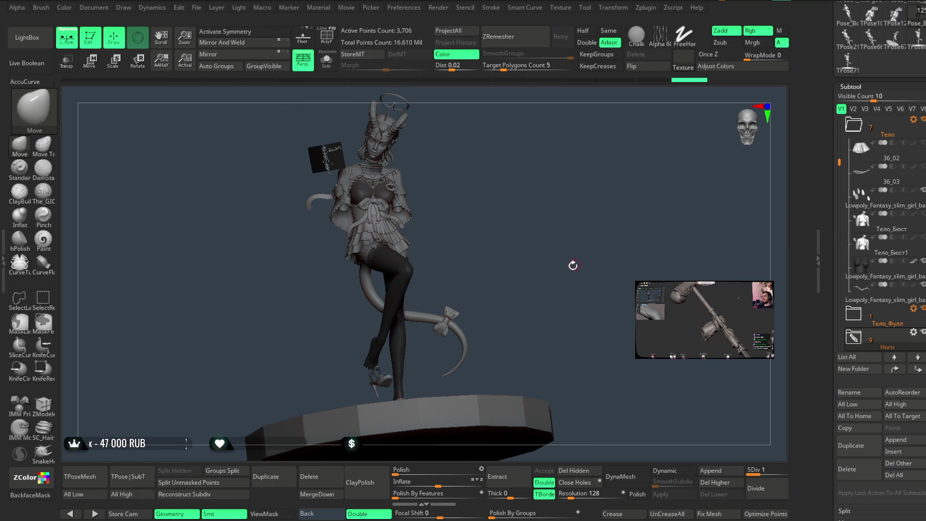
Merge the character into a new posable TPose72 mesh and orbit to the legs
{"action": "left_click", "coordinate": [91, 471]}
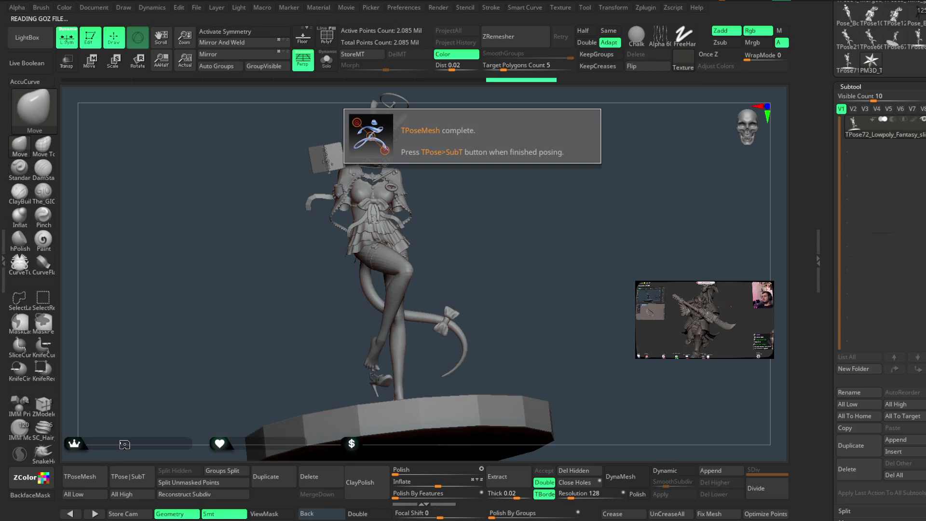
{"action": "left_click_drag", "start_coordinate": [547, 228], "coordinate": [520, 295], "text": "alt"}
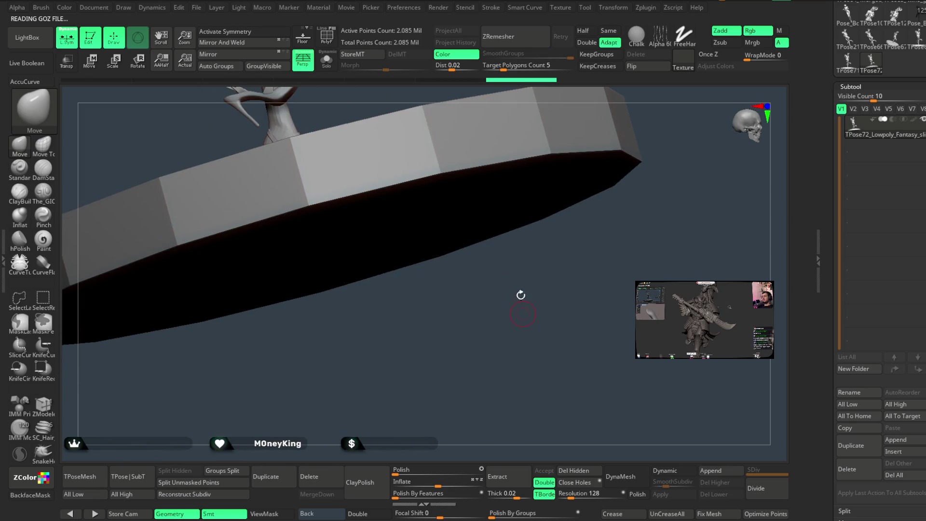
{"action": "mouse_move", "coordinate": [543, 99]}
{"action": "left_mouse_down"}
{"action": "mouse_move", "coordinate": [517, 356]}
{"action": "mouse_move", "coordinate": [421, 257]}
{"action": "mouse_move", "coordinate": [436, 252]}
{"action": "mouse_move", "coordinate": [416, 274]}
{"action": "left_mouse_up"}
{"action": "key", "text": "space"}
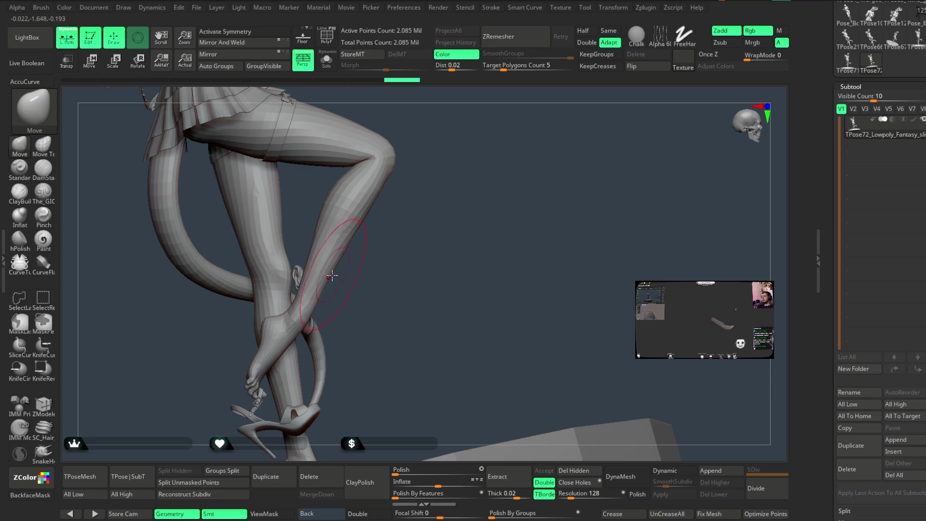
{"action": "mouse_move", "coordinate": [354, 271]}
{"action": "left_mouse_down"}
{"action": "mouse_move", "coordinate": [397, 221]}
{"action": "mouse_move", "coordinate": [372, 221]}
{"action": "mouse_move", "coordinate": [374, 239]}
{"action": "mouse_move", "coordinate": [377, 200]}
{"action": "mouse_move", "coordinate": [342, 255]}
{"action": "left_mouse_up"}
{"action": "mouse_move", "coordinate": [417, 245]}
{"action": "left_mouse_down"}
{"action": "mouse_move", "coordinate": [442, 186]}
{"action": "mouse_move", "coordinate": [398, 208]}
{"action": "mouse_move", "coordinate": [421, 209]}
{"action": "mouse_move", "coordinate": [451, 232]}
{"action": "left_mouse_up"}
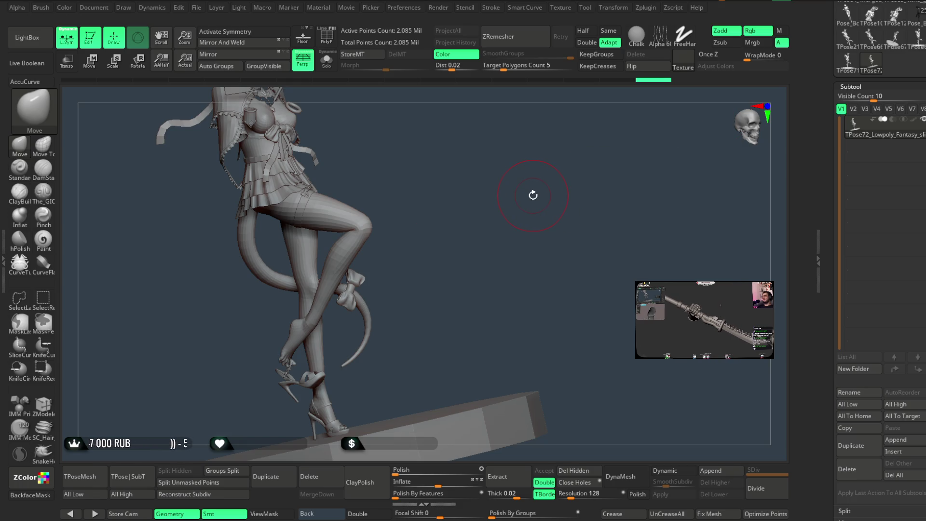
Hide everything except one leg, leaving 4,667 active points
{"action": "mouse_move", "coordinate": [492, 226]}
{"action": "right_mouse_down", "text": "alt"}
{"action": "mouse_move", "coordinate": [497, 310]}
{"action": "mouse_move", "coordinate": [509, 244]}
{"action": "mouse_move", "coordinate": [384, 252]}
{"action": "mouse_move", "coordinate": [390, 210]}
{"action": "mouse_move", "coordinate": [382, 237]}
{"action": "right_mouse_up", "text": "alt"}
{"action": "mouse_move", "coordinate": [351, 275]}
{"action": "right_mouse_down"}
{"action": "mouse_move", "coordinate": [331, 287]}
{"action": "mouse_move", "coordinate": [414, 238]}
{"action": "mouse_move", "coordinate": [363, 221]}
{"action": "mouse_move", "coordinate": [449, 188]}
{"action": "mouse_move", "coordinate": [454, 197]}
{"action": "mouse_move", "coordinate": [384, 222]}
{"action": "right_mouse_up"}
{"action": "key", "text": "space"}
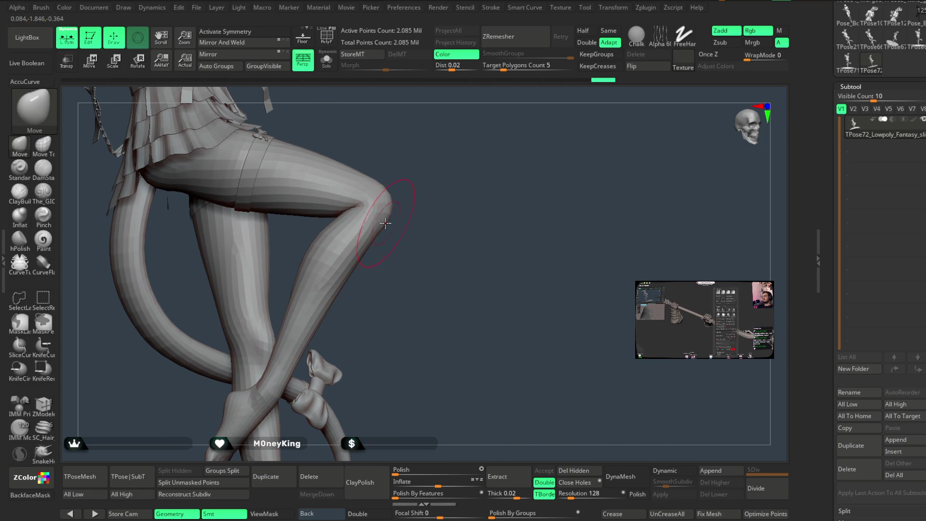
{"action": "mouse_move", "coordinate": [447, 196]}
{"action": "right_mouse_down"}
{"action": "mouse_move", "coordinate": [345, 229]}
{"action": "mouse_move", "coordinate": [331, 341]}
{"action": "mouse_move", "coordinate": [490, 205]}
{"action": "mouse_move", "coordinate": [449, 226]}
{"action": "right_mouse_up"}
{"action": "left_click", "coordinate": [441, 227], "text": "ctrl+shift"}
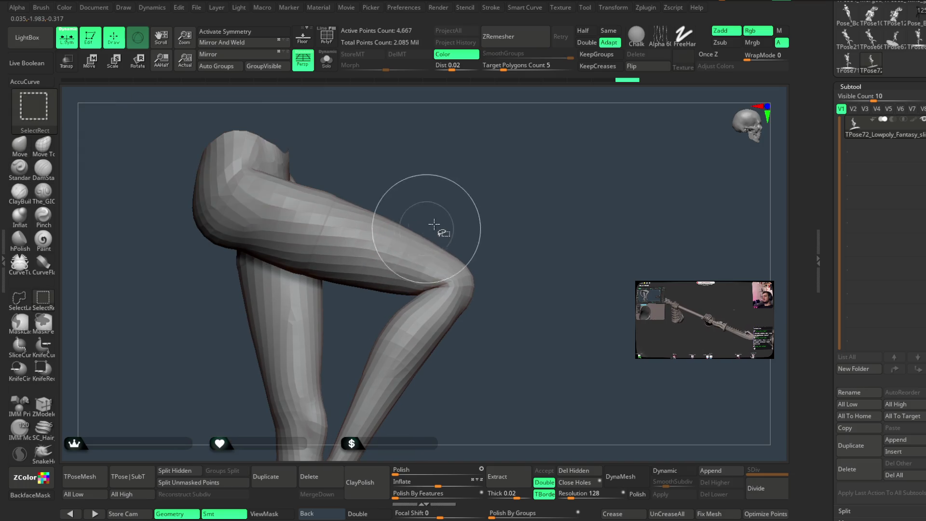
Unhide all parts of the TPose72 mesh, restoring 2.085 million active points
{"action": "left_click", "coordinate": [472, 205], "text": "ctrl+shift"}
{"action": "left_click", "coordinate": [348, 241], "text": "ctrl+alt+shift"}
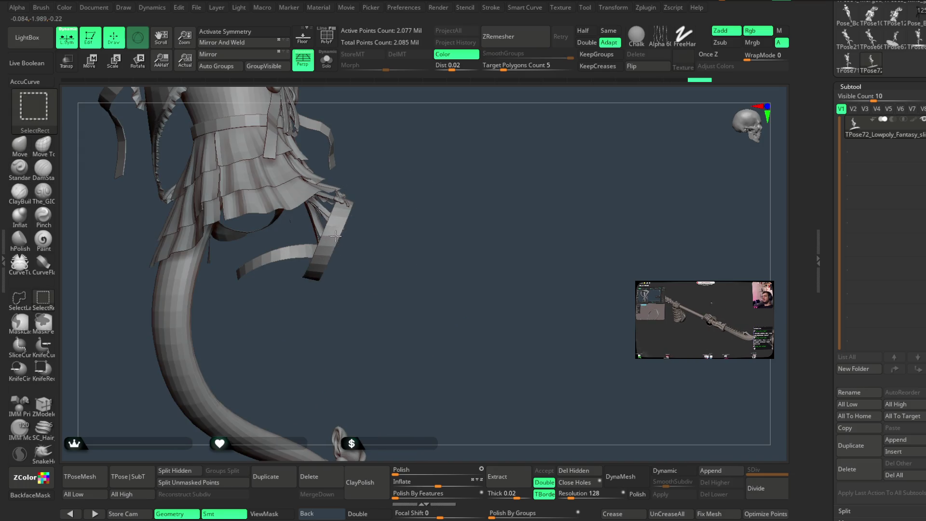
{"action": "left_click", "coordinate": [461, 179], "text": "ctrl+shift"}
{"action": "key", "text": "space"}
Orbit around the legs and skirt to a side view of the thigh and knee
{"action": "mouse_move", "coordinate": [470, 185]}
{"action": "left_mouse_down"}
{"action": "mouse_move", "coordinate": [293, 332]}
{"action": "mouse_move", "coordinate": [421, 267]}
{"action": "left_mouse_up"}
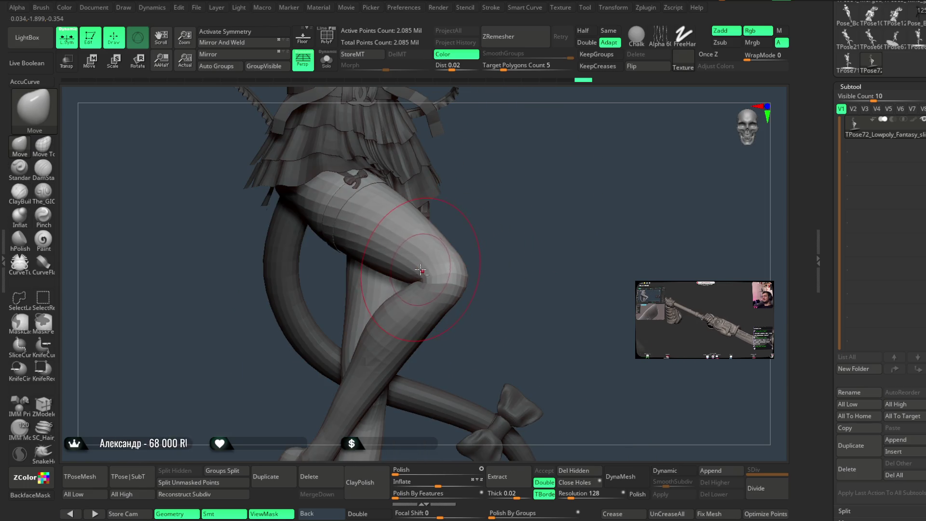
{"action": "mouse_move", "coordinate": [531, 207]}
{"action": "left_mouse_down"}
{"action": "mouse_move", "coordinate": [344, 331]}
{"action": "mouse_move", "coordinate": [314, 296]}
{"action": "left_mouse_up"}
{"action": "key", "text": "space"}
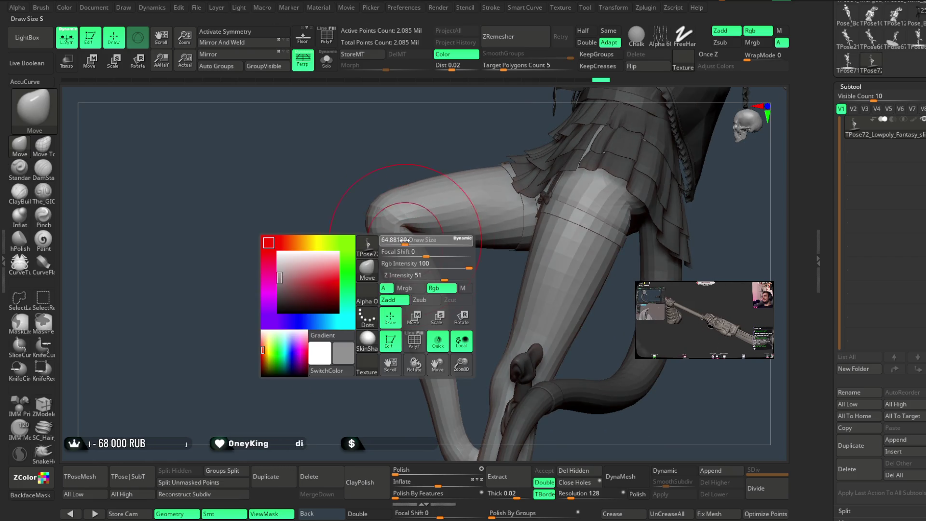
{"action": "mouse_move", "coordinate": [358, 250]}
{"action": "left_mouse_down"}
{"action": "mouse_move", "coordinate": [342, 289]}
{"action": "mouse_move", "coordinate": [366, 266]}
{"action": "mouse_move", "coordinate": [347, 280]}
{"action": "left_mouse_up"}
{"action": "mouse_move", "coordinate": [406, 186]}
{"action": "left_mouse_down"}
{"action": "mouse_move", "coordinate": [387, 219]}
{"action": "mouse_move", "coordinate": [496, 211]}
{"action": "mouse_move", "coordinate": [485, 201]}
{"action": "mouse_move", "coordinate": [492, 192]}
{"action": "mouse_move", "coordinate": [496, 205]}
{"action": "mouse_move", "coordinate": [473, 210]}
{"action": "mouse_move", "coordinate": [465, 229]}
{"action": "mouse_move", "coordinate": [462, 275]}
{"action": "mouse_move", "coordinate": [525, 142]}
{"action": "mouse_move", "coordinate": [497, 193]}
{"action": "mouse_move", "coordinate": [488, 269]}
{"action": "mouse_move", "coordinate": [511, 189]}
{"action": "left_mouse_up"}
{"action": "key", "text": "space"}
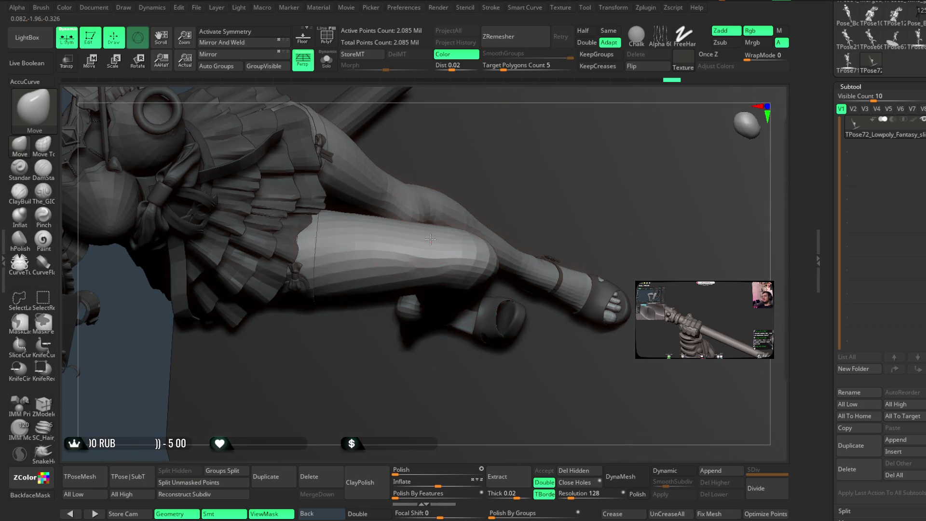
{"action": "left_click_drag", "start_coordinate": [504, 91], "coordinate": [444, 203]}
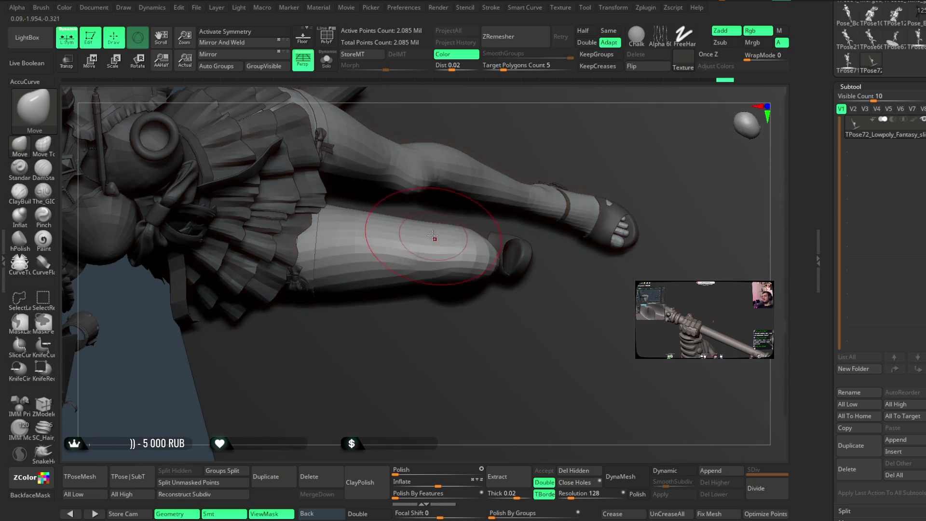
Orbit around the crossed legs and tail, then load The_GIO brush with Zsub and Focal Shift 73
{"action": "mouse_move", "coordinate": [524, 92]}
{"action": "left_mouse_down"}
{"action": "mouse_move", "coordinate": [529, 23]}
{"action": "mouse_move", "coordinate": [502, 118]}
{"action": "mouse_move", "coordinate": [519, 131]}
{"action": "mouse_move", "coordinate": [418, 234]}
{"action": "left_mouse_up"}
{"action": "mouse_move", "coordinate": [499, 154]}
{"action": "left_mouse_down"}
{"action": "mouse_move", "coordinate": [575, 167]}
{"action": "mouse_move", "coordinate": [501, 168]}
{"action": "mouse_move", "coordinate": [529, 208]}
{"action": "mouse_move", "coordinate": [516, 210]}
{"action": "mouse_move", "coordinate": [521, 180]}
{"action": "mouse_move", "coordinate": [525, 190]}
{"action": "mouse_move", "coordinate": [454, 290]}
{"action": "left_mouse_up"}
{"action": "mouse_move", "coordinate": [511, 202]}
{"action": "left_mouse_down"}
{"action": "mouse_move", "coordinate": [523, 186]}
{"action": "mouse_move", "coordinate": [528, 203]}
{"action": "mouse_move", "coordinate": [527, 175]}
{"action": "mouse_move", "coordinate": [502, 205]}
{"action": "mouse_move", "coordinate": [507, 194]}
{"action": "left_mouse_up"}
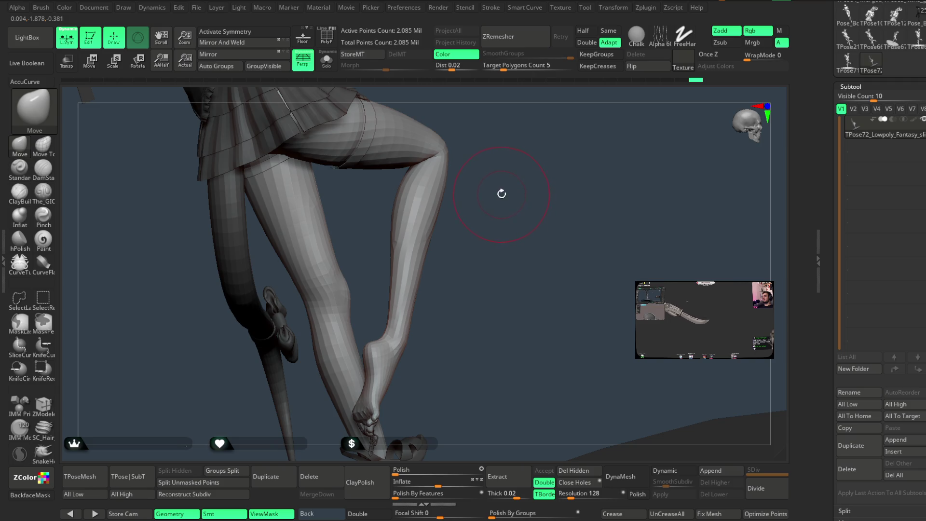
{"action": "mouse_move", "coordinate": [502, 197]}
{"action": "left_mouse_down"}
{"action": "mouse_move", "coordinate": [492, 234]}
{"action": "mouse_move", "coordinate": [498, 271]}
{"action": "mouse_move", "coordinate": [389, 272]}
{"action": "left_mouse_up"}
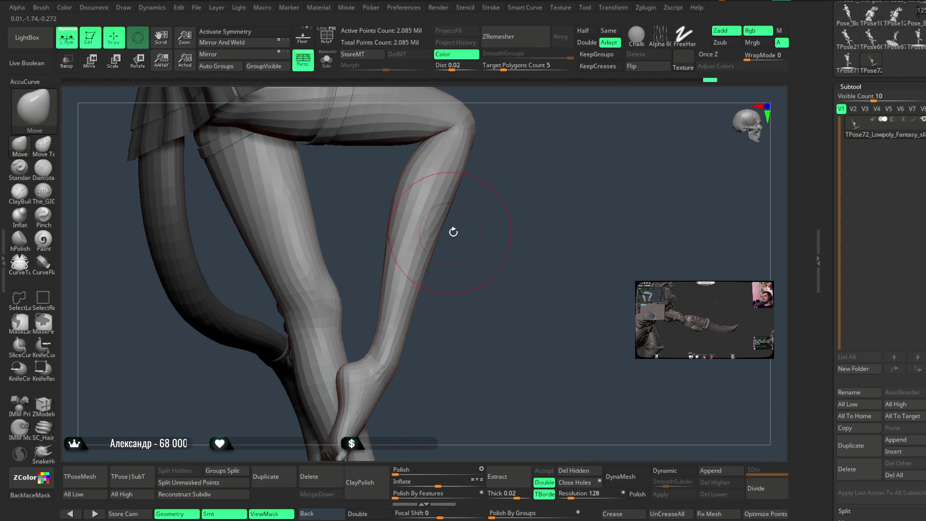
{"action": "left_click_drag", "start_coordinate": [454, 232], "coordinate": [394, 245]}
{"action": "mouse_move", "coordinate": [475, 182]}
{"action": "left_mouse_down"}
{"action": "mouse_move", "coordinate": [478, 213]}
{"action": "mouse_move", "coordinate": [408, 203]}
{"action": "mouse_move", "coordinate": [479, 201]}
{"action": "mouse_move", "coordinate": [450, 210]}
{"action": "left_mouse_up"}
{"action": "mouse_move", "coordinate": [531, 219]}
{"action": "left_mouse_down"}
{"action": "mouse_move", "coordinate": [523, 190]}
{"action": "mouse_move", "coordinate": [547, 180]}
{"action": "mouse_move", "coordinate": [423, 179]}
{"action": "mouse_move", "coordinate": [474, 157]}
{"action": "mouse_move", "coordinate": [380, 222]}
{"action": "mouse_move", "coordinate": [379, 285]}
{"action": "mouse_move", "coordinate": [391, 251]}
{"action": "left_mouse_up"}
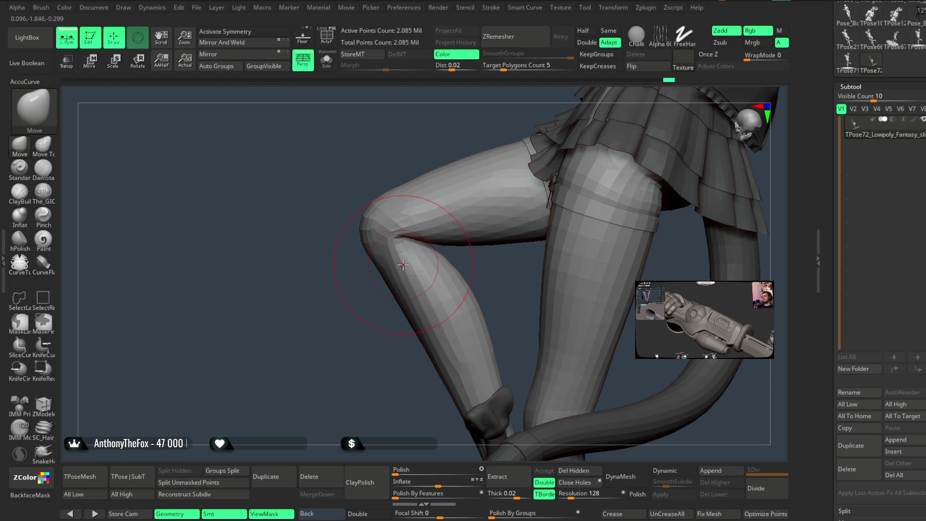
{"action": "mouse_move", "coordinate": [375, 287]}
{"action": "left_mouse_down"}
{"action": "mouse_move", "coordinate": [296, 319]}
{"action": "mouse_move", "coordinate": [291, 306]}
{"action": "mouse_move", "coordinate": [301, 319]}
{"action": "left_mouse_up"}
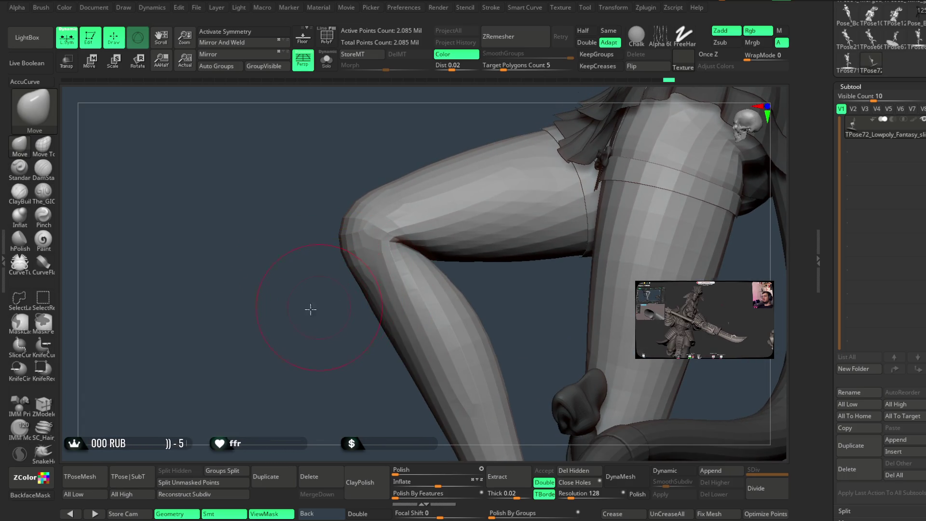
{"action": "left_click_drag", "start_coordinate": [311, 311], "coordinate": [360, 262]}
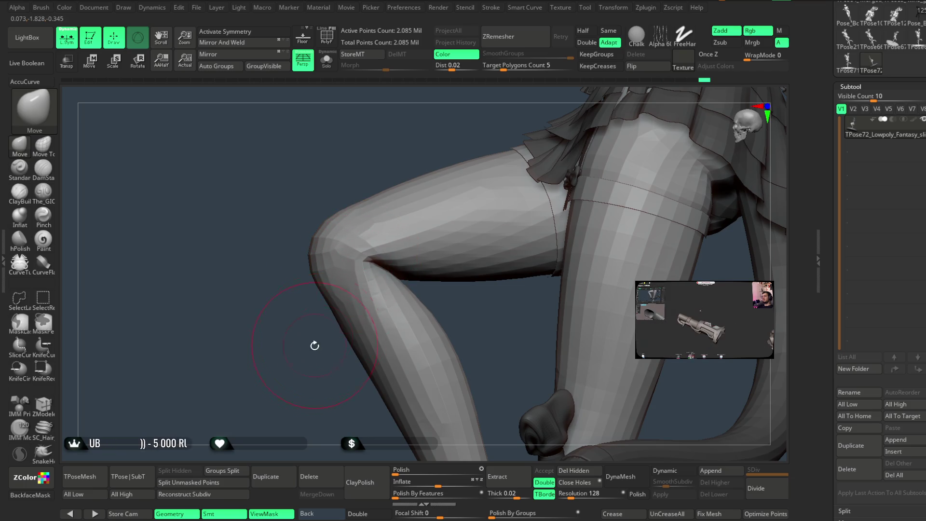
{"action": "left_click_drag", "start_coordinate": [312, 345], "coordinate": [303, 358]}
{"action": "left_click", "coordinate": [44, 195]}
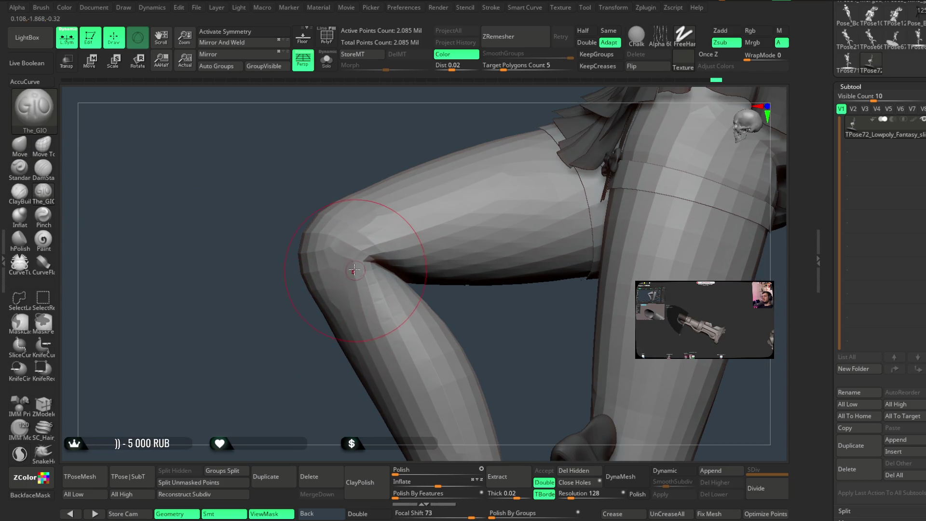
Reduce the brush draw size and orbit to view the bent leg from the side
{"action": "key", "text": "space"}
{"action": "left_click_drag", "start_coordinate": [380, 256], "coordinate": [358, 255]}
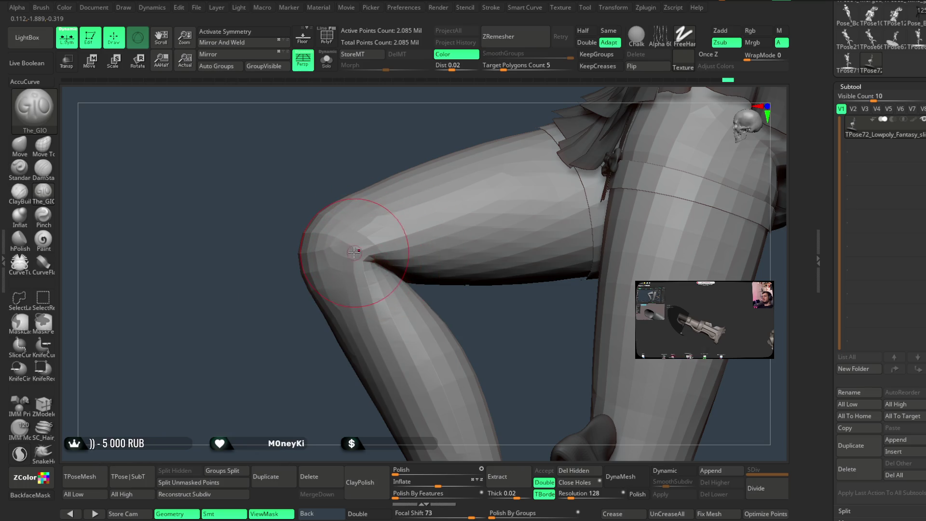
{"action": "left_click_drag", "start_coordinate": [314, 399], "coordinate": [405, 264]}
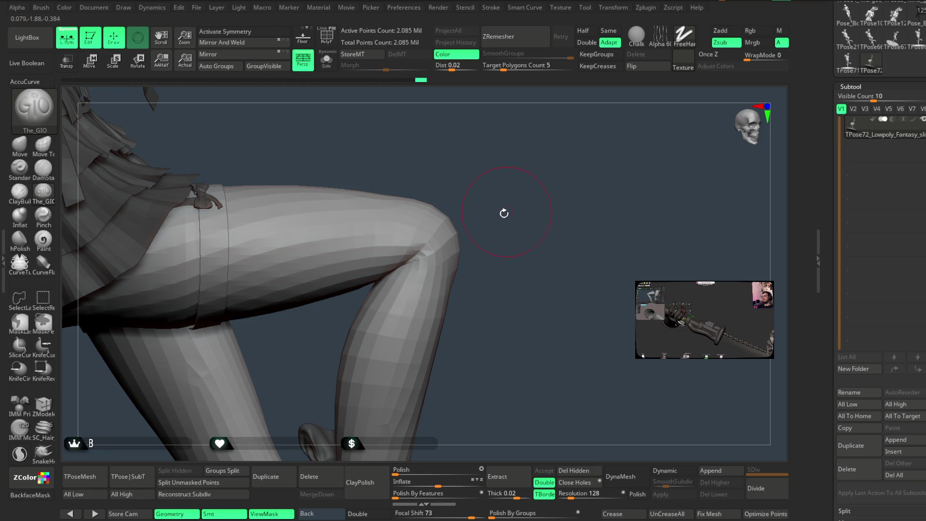
{"action": "left_click_drag", "start_coordinate": [504, 213], "coordinate": [377, 262]}
{"action": "mouse_move", "coordinate": [333, 376]}
{"action": "left_mouse_down"}
{"action": "mouse_move", "coordinate": [482, 231]}
{"action": "mouse_move", "coordinate": [400, 293]}
{"action": "left_mouse_up"}
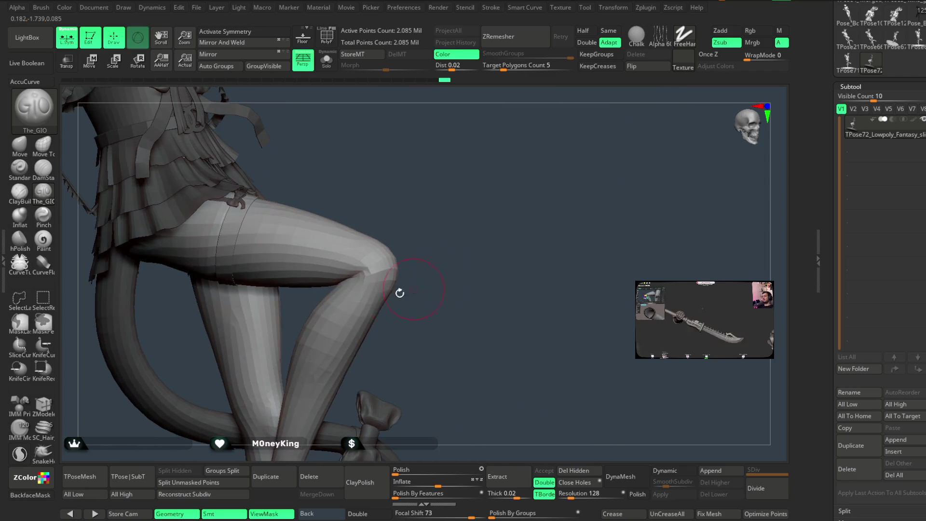
Mask the raised thigh from knee to hip and reshape behind the knee from several angles
{"action": "key", "text": "space"}
{"action": "left_click_drag", "start_coordinate": [417, 282], "coordinate": [443, 262]}
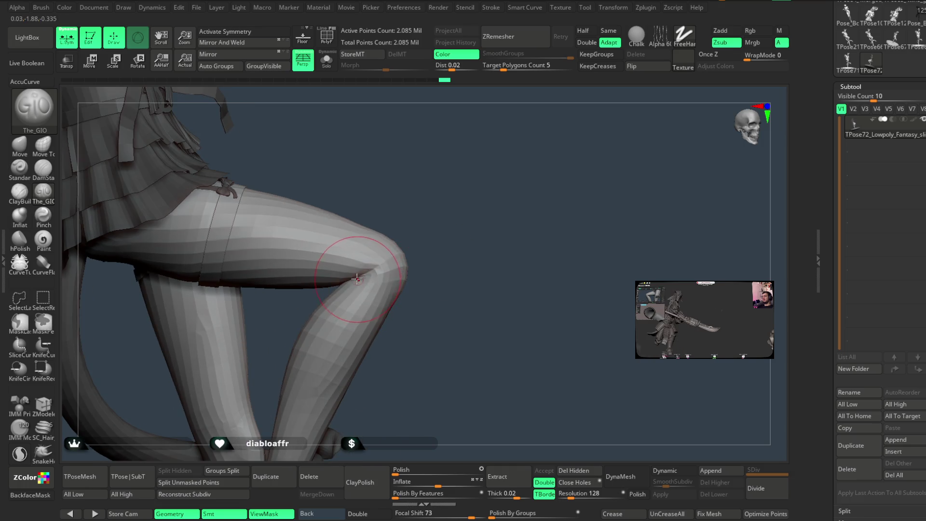
{"action": "mouse_move", "coordinate": [427, 261]}
{"action": "left_mouse_down"}
{"action": "mouse_move", "coordinate": [298, 395]}
{"action": "mouse_move", "coordinate": [327, 314]}
{"action": "left_mouse_up"}
{"action": "left_click_drag", "start_coordinate": [413, 261], "coordinate": [344, 365]}
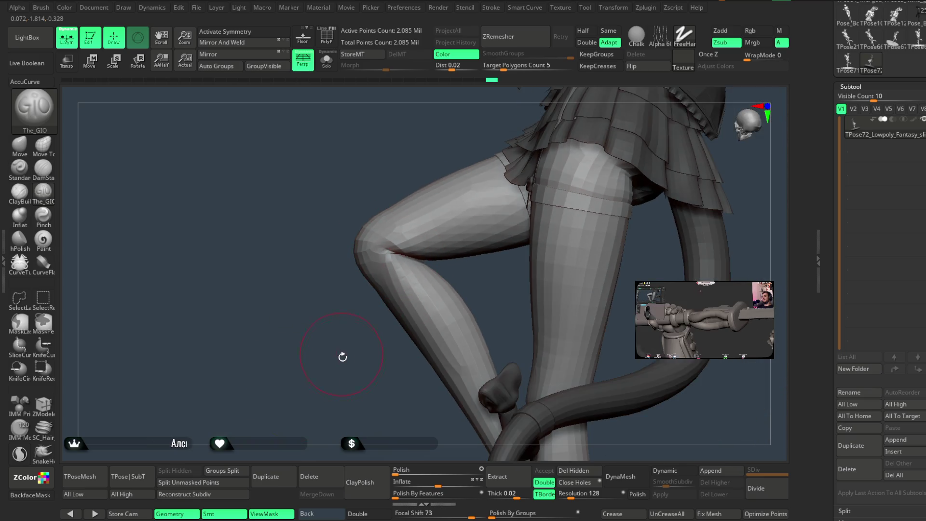
{"action": "mouse_move", "coordinate": [338, 344]}
{"action": "left_mouse_down"}
{"action": "mouse_move", "coordinate": [329, 367]}
{"action": "mouse_move", "coordinate": [335, 358]}
{"action": "mouse_move", "coordinate": [317, 356]}
{"action": "mouse_move", "coordinate": [333, 374]}
{"action": "mouse_move", "coordinate": [326, 347]}
{"action": "mouse_move", "coordinate": [282, 303]}
{"action": "left_mouse_up"}
{"action": "mouse_move", "coordinate": [354, 298]}
{"action": "left_mouse_down"}
{"action": "mouse_move", "coordinate": [480, 289]}
{"action": "mouse_move", "coordinate": [502, 297]}
{"action": "mouse_move", "coordinate": [432, 296]}
{"action": "left_mouse_up"}
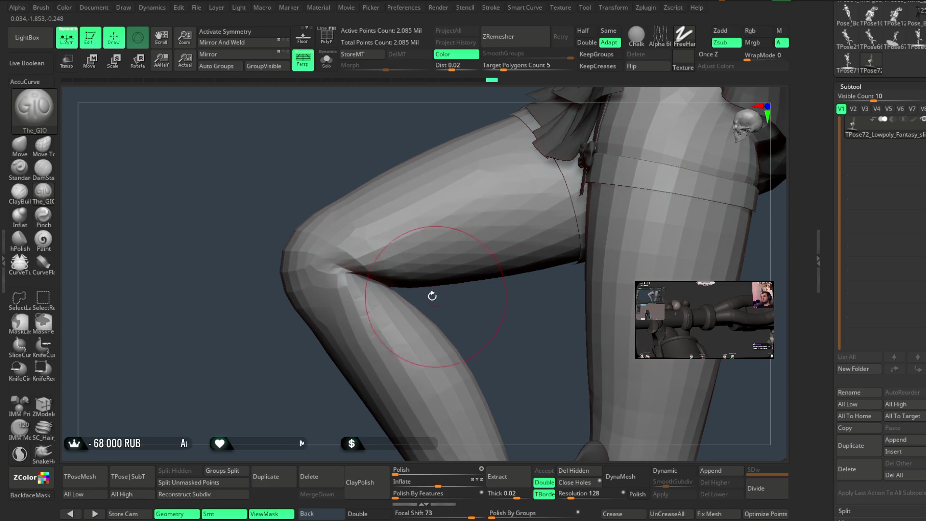
{"action": "mouse_move", "coordinate": [365, 274]}
{"action": "left_mouse_down", "text": "ctrl"}
{"action": "mouse_move", "coordinate": [588, 256]}
{"action": "mouse_move", "coordinate": [500, 321]}
{"action": "mouse_move", "coordinate": [456, 305]}
{"action": "left_mouse_up", "text": "ctrl"}
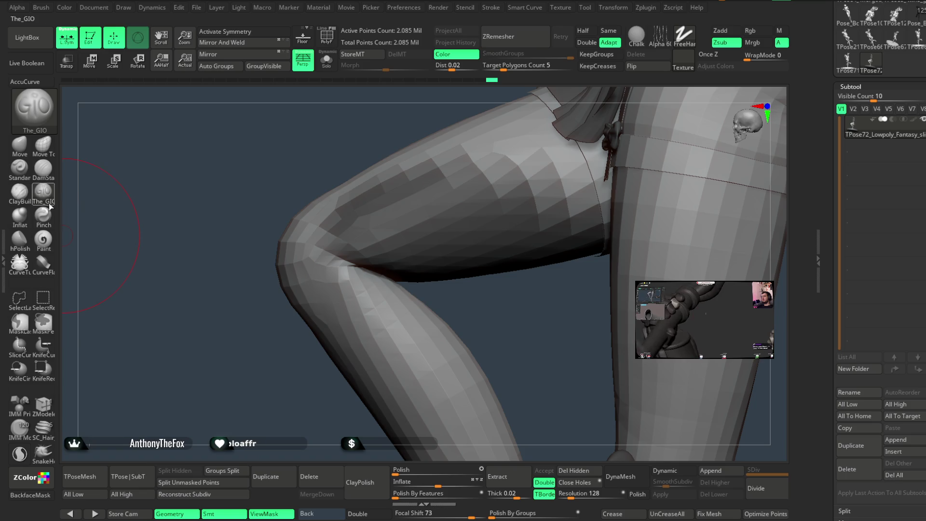
{"action": "mouse_move", "coordinate": [435, 293]}
{"action": "left_mouse_down"}
{"action": "mouse_move", "coordinate": [455, 289]}
{"action": "mouse_move", "coordinate": [402, 289]}
{"action": "left_mouse_up"}
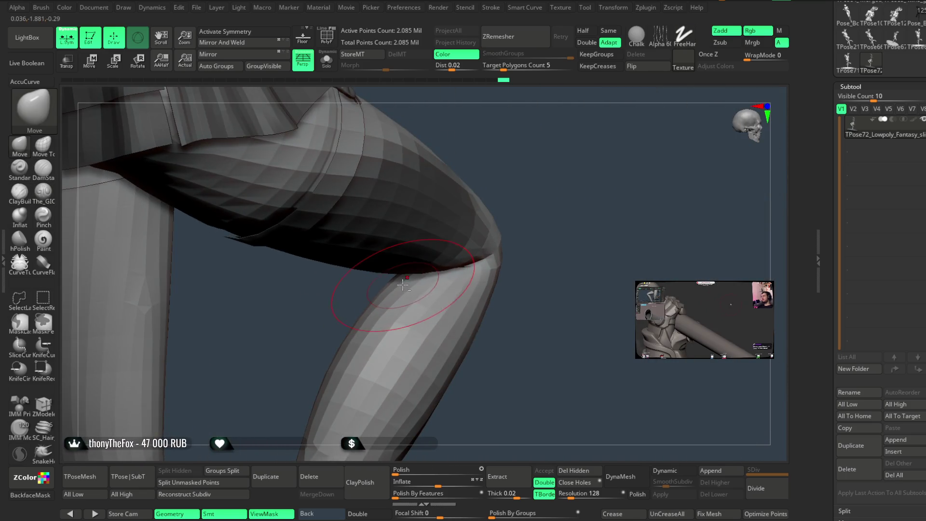
{"action": "mouse_move", "coordinate": [544, 232]}
{"action": "left_mouse_down"}
{"action": "mouse_move", "coordinate": [519, 208]}
{"action": "mouse_move", "coordinate": [548, 193]}
{"action": "mouse_move", "coordinate": [551, 206]}
{"action": "mouse_move", "coordinate": [556, 186]}
{"action": "mouse_move", "coordinate": [549, 228]}
{"action": "mouse_move", "coordinate": [486, 205]}
{"action": "mouse_move", "coordinate": [478, 241]}
{"action": "mouse_move", "coordinate": [459, 257]}
{"action": "left_mouse_up"}
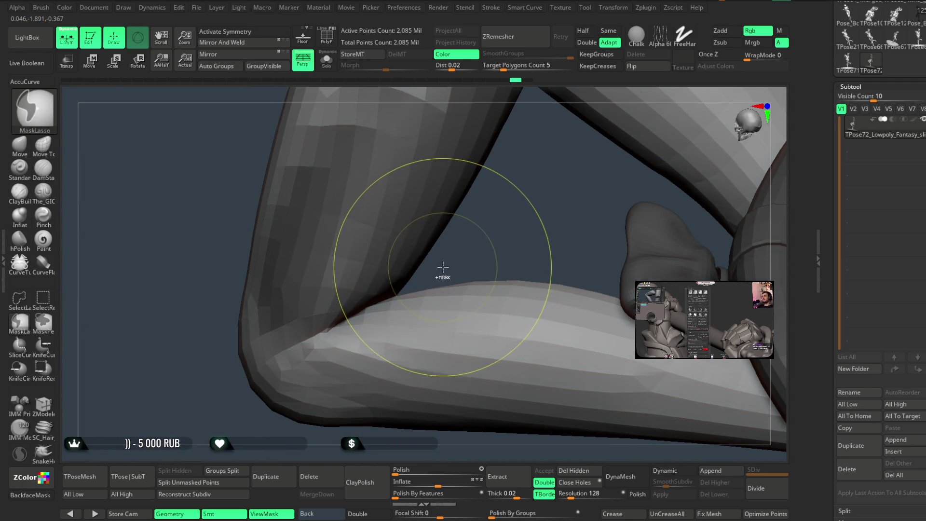
Lasso-mask the knee crease region and reshape where the thigh meets the calf
{"action": "left_click_drag", "start_coordinate": [335, 318], "coordinate": [445, 201], "text": "ctrl"}
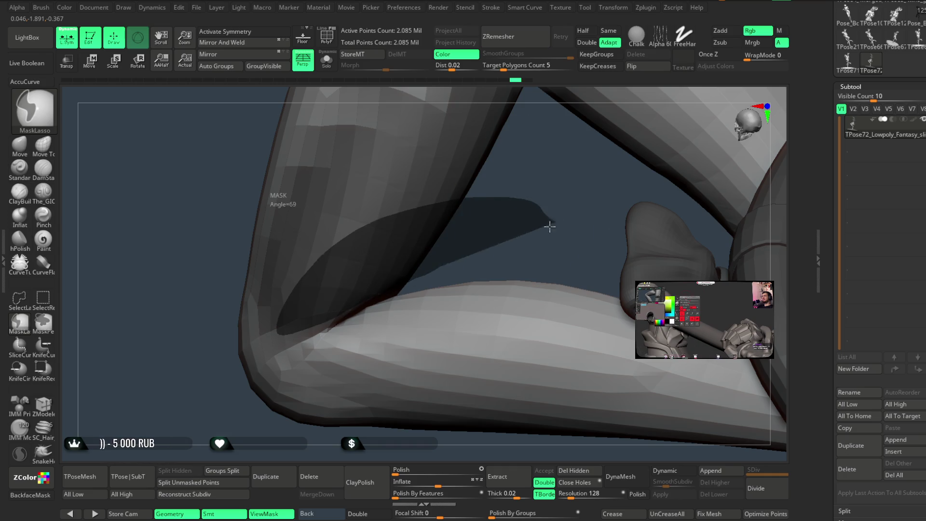
{"action": "left_click_drag", "start_coordinate": [550, 227], "coordinate": [549, 228], "text": "ctrl"}
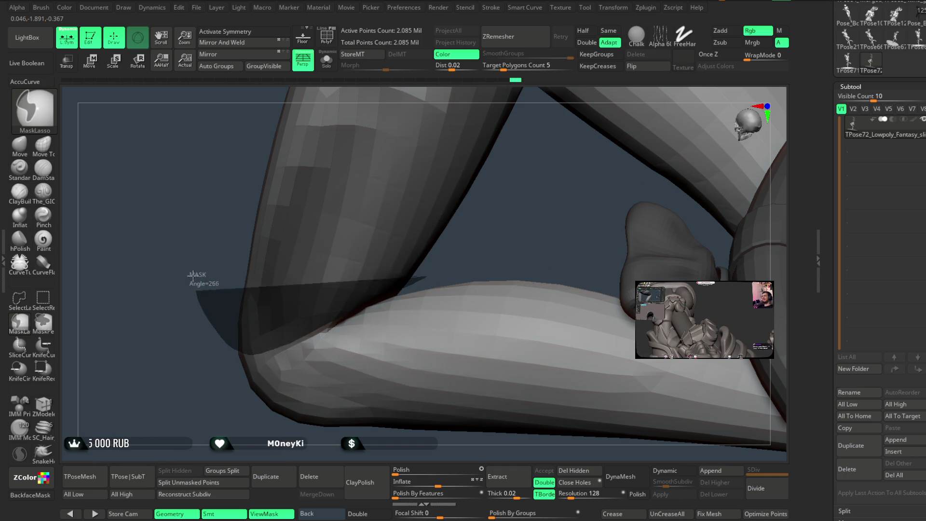
{"action": "left_click_drag", "start_coordinate": [291, 343], "coordinate": [289, 166], "text": "ctrl"}
{"action": "left_click_drag", "start_coordinate": [503, 231], "coordinate": [405, 295]}
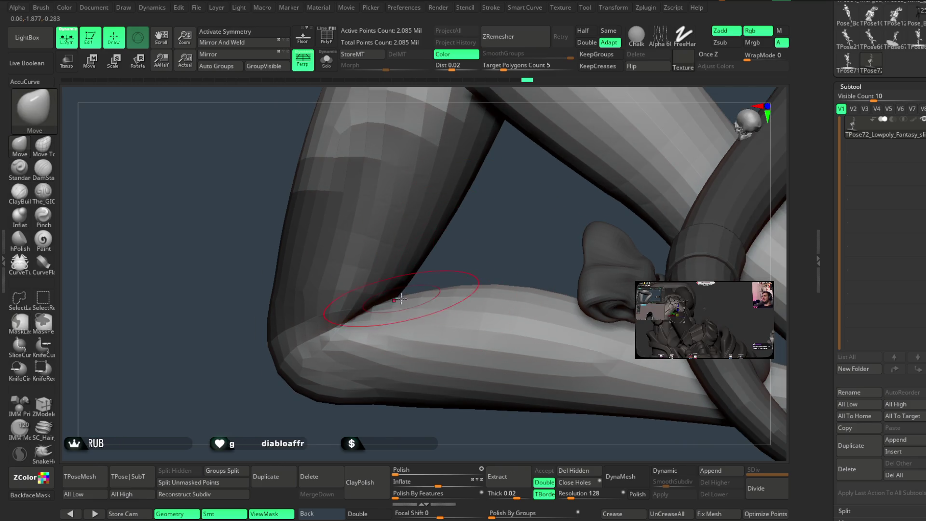
{"action": "right_click_drag", "start_coordinate": [401, 300], "coordinate": [397, 271]}
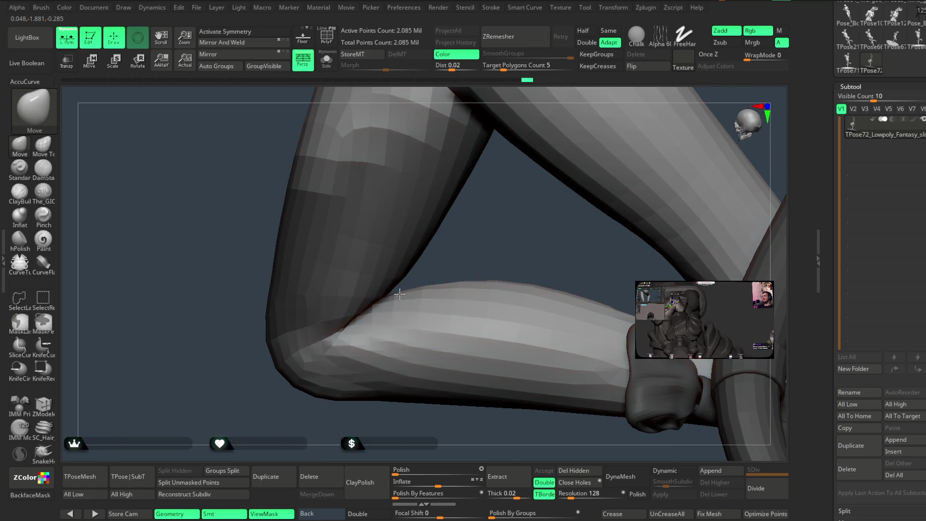
{"action": "mouse_move", "coordinate": [473, 247]}
{"action": "right_mouse_down"}
{"action": "mouse_move", "coordinate": [314, 420]}
{"action": "mouse_move", "coordinate": [401, 307]}
{"action": "mouse_move", "coordinate": [581, 190]}
{"action": "mouse_move", "coordinate": [589, 124]}
{"action": "mouse_move", "coordinate": [563, 188]}
{"action": "mouse_move", "coordinate": [577, 151]}
{"action": "mouse_move", "coordinate": [600, 180]}
{"action": "mouse_move", "coordinate": [566, 197]}
{"action": "mouse_move", "coordinate": [561, 180]}
{"action": "mouse_move", "coordinate": [525, 199]}
{"action": "mouse_move", "coordinate": [523, 215]}
{"action": "mouse_move", "coordinate": [462, 249]}
{"action": "mouse_move", "coordinate": [535, 180]}
{"action": "mouse_move", "coordinate": [554, 176]}
{"action": "mouse_move", "coordinate": [535, 195]}
{"action": "mouse_move", "coordinate": [551, 170]}
{"action": "mouse_move", "coordinate": [554, 201]}
{"action": "mouse_move", "coordinate": [551, 174]}
{"action": "right_mouse_up"}
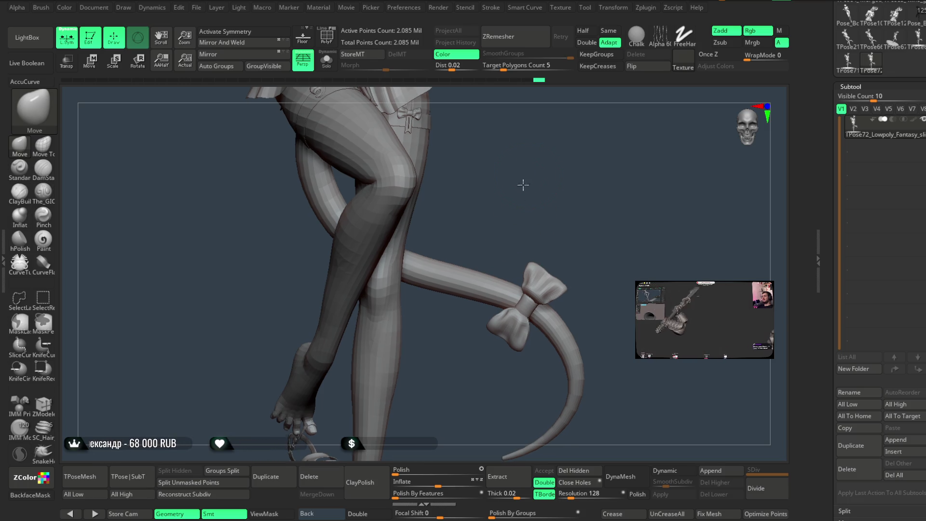
Orbit around the skirt, legs and tail to inspect the deepened knee crease
{"action": "left_click_drag", "start_coordinate": [523, 185], "coordinate": [486, 235]}
{"action": "key", "text": "space"}
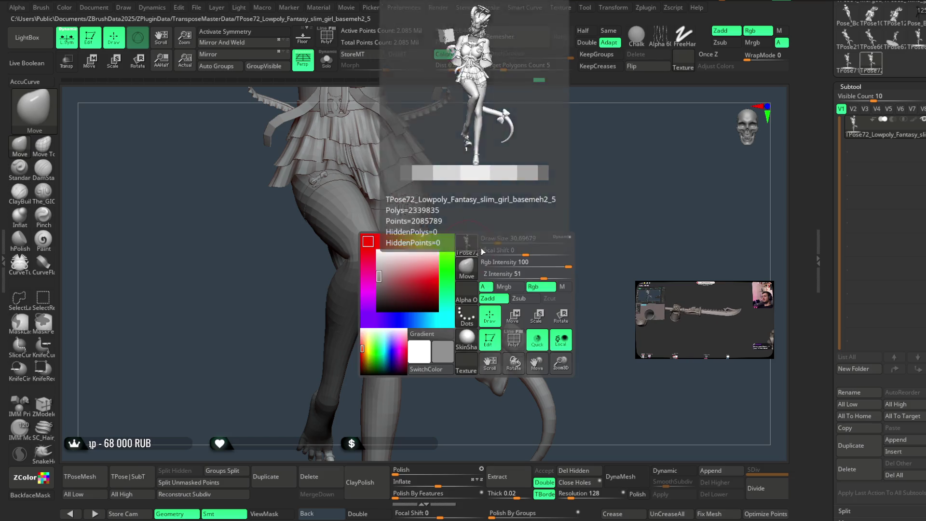
{"action": "left_click_drag", "start_coordinate": [507, 238], "coordinate": [399, 328]}
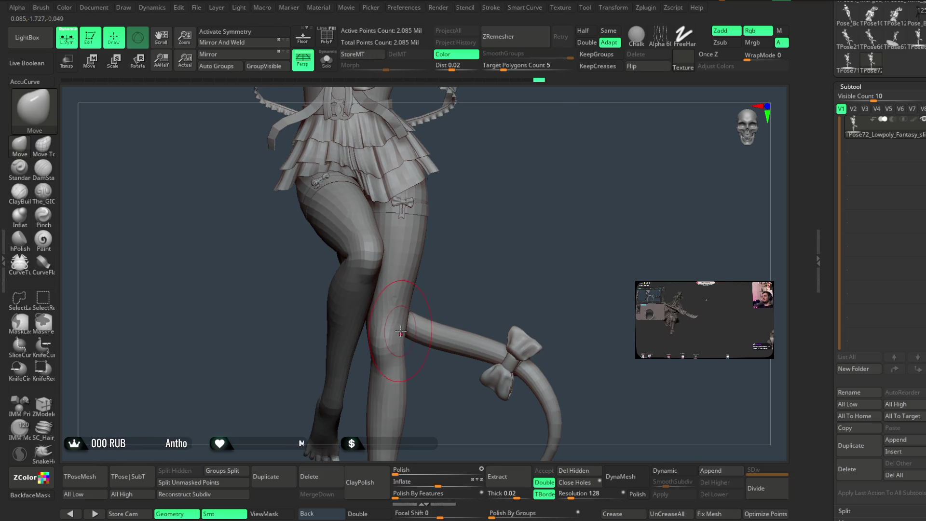
{"action": "left_click_drag", "start_coordinate": [463, 263], "coordinate": [502, 237]}
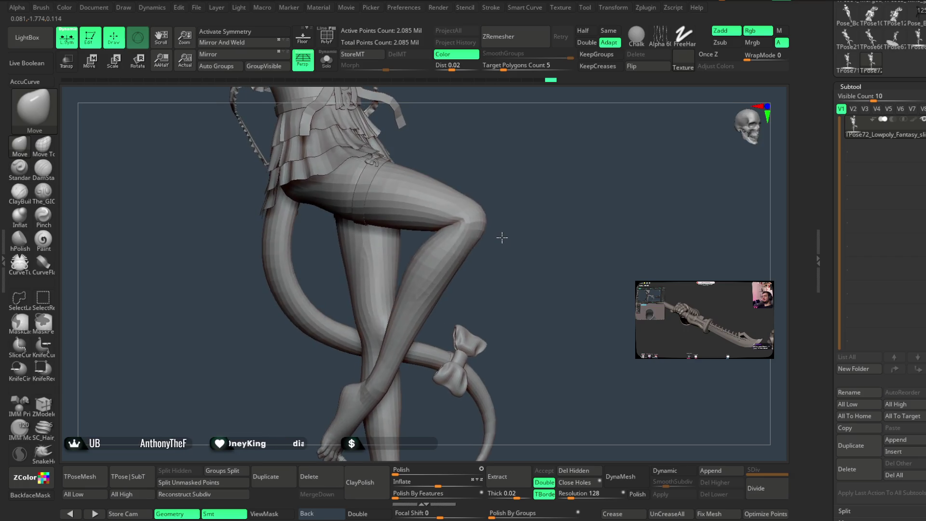
{"action": "mouse_move", "coordinate": [484, 158]}
{"action": "left_mouse_down"}
{"action": "mouse_move", "coordinate": [461, 201]}
{"action": "mouse_move", "coordinate": [485, 202]}
{"action": "mouse_move", "coordinate": [388, 285]}
{"action": "mouse_move", "coordinate": [384, 271]}
{"action": "mouse_move", "coordinate": [416, 267]}
{"action": "mouse_move", "coordinate": [289, 288]}
{"action": "left_mouse_up"}
{"action": "key", "text": "space"}
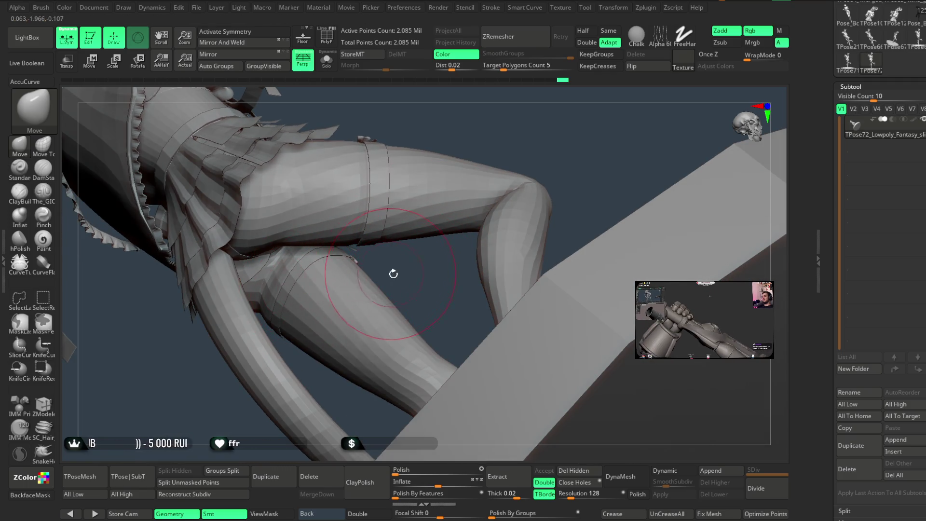
{"action": "left_click_drag", "start_coordinate": [393, 273], "coordinate": [324, 259]}
{"action": "mouse_move", "coordinate": [421, 278]}
{"action": "left_mouse_down"}
{"action": "mouse_move", "coordinate": [463, 159]}
{"action": "mouse_move", "coordinate": [484, 186]}
{"action": "mouse_move", "coordinate": [464, 184]}
{"action": "mouse_move", "coordinate": [473, 238]}
{"action": "mouse_move", "coordinate": [475, 214]}
{"action": "mouse_move", "coordinate": [478, 222]}
{"action": "mouse_move", "coordinate": [492, 209]}
{"action": "mouse_move", "coordinate": [482, 215]}
{"action": "mouse_move", "coordinate": [487, 223]}
{"action": "mouse_move", "coordinate": [494, 217]}
{"action": "mouse_move", "coordinate": [465, 222]}
{"action": "mouse_move", "coordinate": [419, 263]}
{"action": "mouse_move", "coordinate": [470, 212]}
{"action": "mouse_move", "coordinate": [463, 219]}
{"action": "mouse_move", "coordinate": [482, 220]}
{"action": "mouse_move", "coordinate": [406, 231]}
{"action": "mouse_move", "coordinate": [413, 254]}
{"action": "mouse_move", "coordinate": [323, 368]}
{"action": "mouse_move", "coordinate": [323, 348]}
{"action": "mouse_move", "coordinate": [504, 247]}
{"action": "mouse_move", "coordinate": [505, 234]}
{"action": "mouse_move", "coordinate": [492, 233]}
{"action": "mouse_move", "coordinate": [515, 222]}
{"action": "mouse_move", "coordinate": [501, 254]}
{"action": "mouse_move", "coordinate": [503, 213]}
{"action": "mouse_move", "coordinate": [463, 270]}
{"action": "mouse_move", "coordinate": [465, 240]}
{"action": "mouse_move", "coordinate": [457, 316]}
{"action": "mouse_move", "coordinate": [343, 288]}
{"action": "left_mouse_up"}
{"action": "key", "text": "space"}
{"action": "key", "text": "space"}
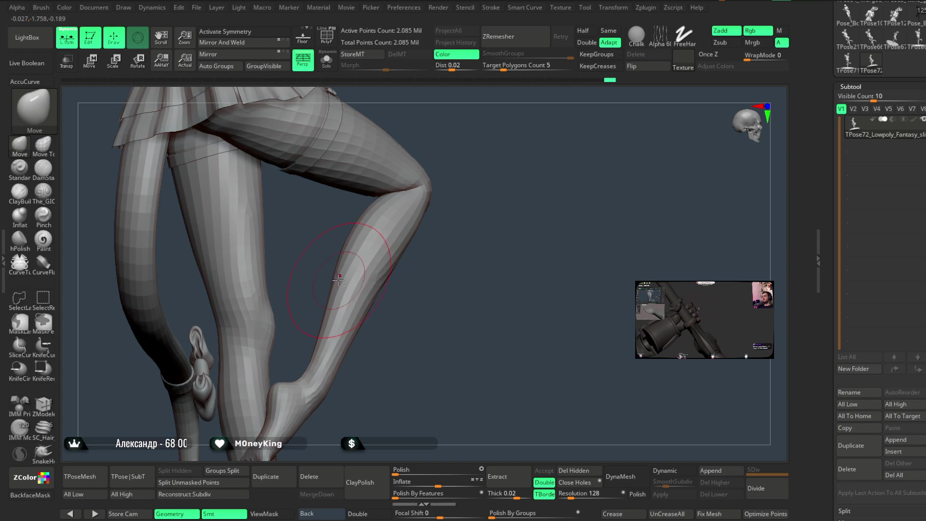
{"action": "mouse_move", "coordinate": [420, 300]}
{"action": "left_mouse_down"}
{"action": "mouse_move", "coordinate": [413, 267]}
{"action": "mouse_move", "coordinate": [459, 275]}
{"action": "mouse_move", "coordinate": [453, 221]}
{"action": "mouse_move", "coordinate": [426, 231]}
{"action": "mouse_move", "coordinate": [497, 186]}
{"action": "mouse_move", "coordinate": [408, 219]}
{"action": "left_mouse_up"}
Orbit the legs through rear, front and side views to assess the calves and shins
{"action": "mouse_move", "coordinate": [345, 221]}
{"action": "left_mouse_down"}
{"action": "mouse_move", "coordinate": [463, 176]}
{"action": "mouse_move", "coordinate": [401, 218]}
{"action": "mouse_move", "coordinate": [409, 226]}
{"action": "left_mouse_up"}
{"action": "left_click_drag", "start_coordinate": [420, 267], "coordinate": [366, 326]}
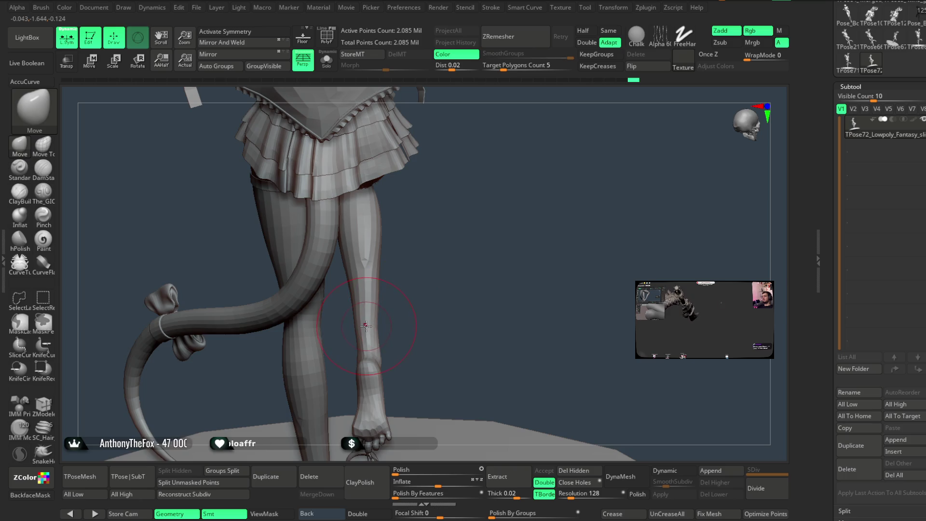
{"action": "right_click_drag", "start_coordinate": [362, 323], "coordinate": [365, 322]}
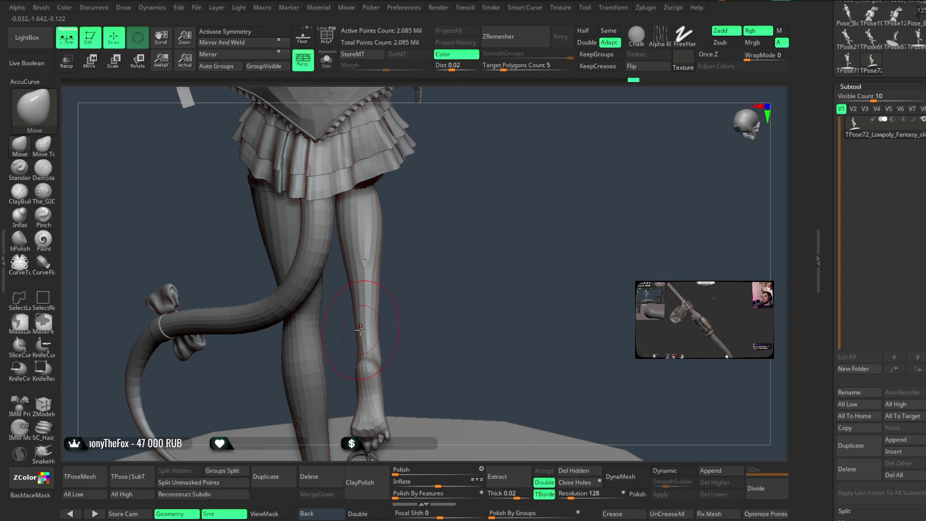
{"action": "mouse_move", "coordinate": [410, 296]}
{"action": "left_mouse_down"}
{"action": "mouse_move", "coordinate": [502, 206]}
{"action": "mouse_move", "coordinate": [347, 328]}
{"action": "left_mouse_up"}
{"action": "mouse_move", "coordinate": [348, 328]}
{"action": "right_mouse_down"}
{"action": "mouse_move", "coordinate": [333, 355]}
{"action": "mouse_move", "coordinate": [432, 232]}
{"action": "mouse_move", "coordinate": [424, 198]}
{"action": "mouse_move", "coordinate": [502, 207]}
{"action": "mouse_move", "coordinate": [515, 231]}
{"action": "mouse_move", "coordinate": [527, 207]}
{"action": "mouse_move", "coordinate": [502, 258]}
{"action": "right_mouse_up"}
{"action": "right_click_drag", "start_coordinate": [366, 314], "coordinate": [421, 293]}
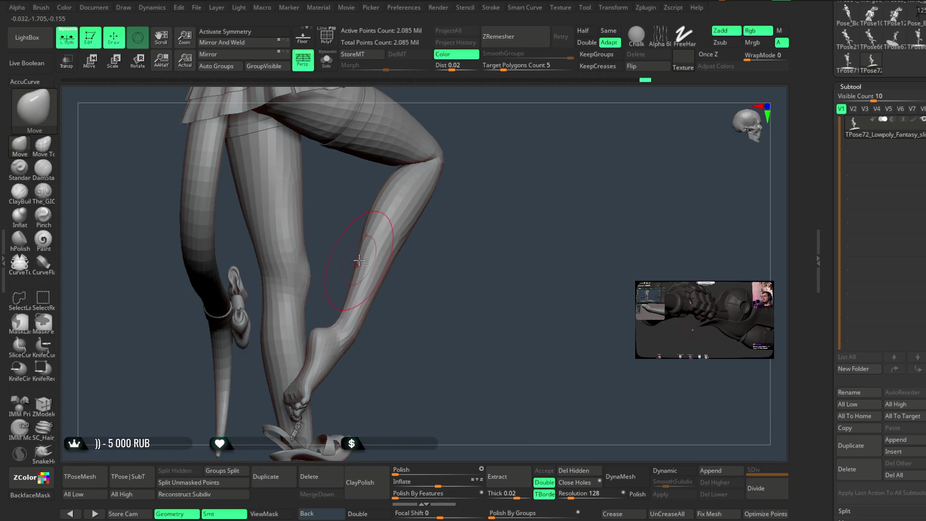
{"action": "mouse_move", "coordinate": [369, 237]}
{"action": "right_mouse_down"}
{"action": "mouse_move", "coordinate": [444, 271]}
{"action": "mouse_move", "coordinate": [487, 211]}
{"action": "mouse_move", "coordinate": [509, 232]}
{"action": "mouse_move", "coordinate": [498, 227]}
{"action": "mouse_move", "coordinate": [510, 203]}
{"action": "mouse_move", "coordinate": [500, 198]}
{"action": "mouse_move", "coordinate": [504, 223]}
{"action": "mouse_move", "coordinate": [502, 196]}
{"action": "mouse_move", "coordinate": [502, 215]}
{"action": "mouse_move", "coordinate": [504, 196]}
{"action": "mouse_move", "coordinate": [516, 200]}
{"action": "mouse_move", "coordinate": [446, 207]}
{"action": "mouse_move", "coordinate": [393, 233]}
{"action": "right_mouse_up"}
Adjust the Move brush Draw Size and refine the calf contours
{"action": "right_click_drag", "start_coordinate": [365, 282], "coordinate": [401, 270]}
{"action": "key", "text": "space"}
{"action": "left_click_drag", "start_coordinate": [398, 270], "coordinate": [401, 270]}
{"action": "right_click_drag", "start_coordinate": [401, 270], "coordinate": [378, 272]}
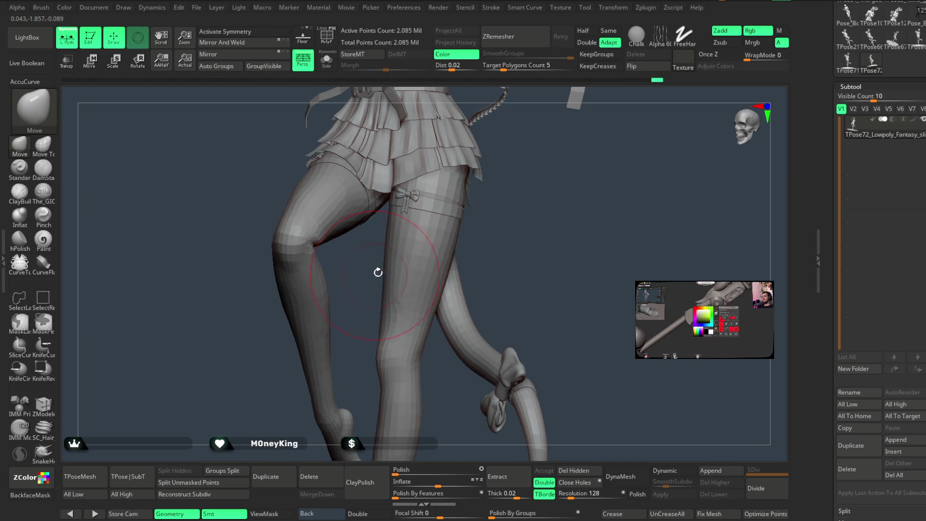
{"action": "mouse_move", "coordinate": [506, 202]}
{"action": "right_mouse_down"}
{"action": "mouse_move", "coordinate": [536, 209]}
{"action": "mouse_move", "coordinate": [546, 192]}
{"action": "mouse_move", "coordinate": [520, 215]}
{"action": "right_mouse_up"}
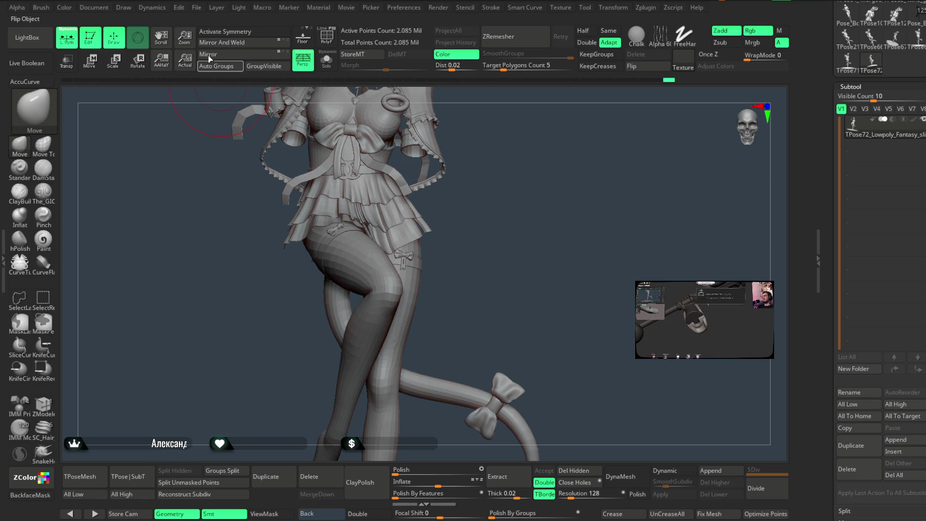
Save the TPose72 demon girl project with Ctrl+S
{"action": "left_click", "coordinate": [198, 8]}
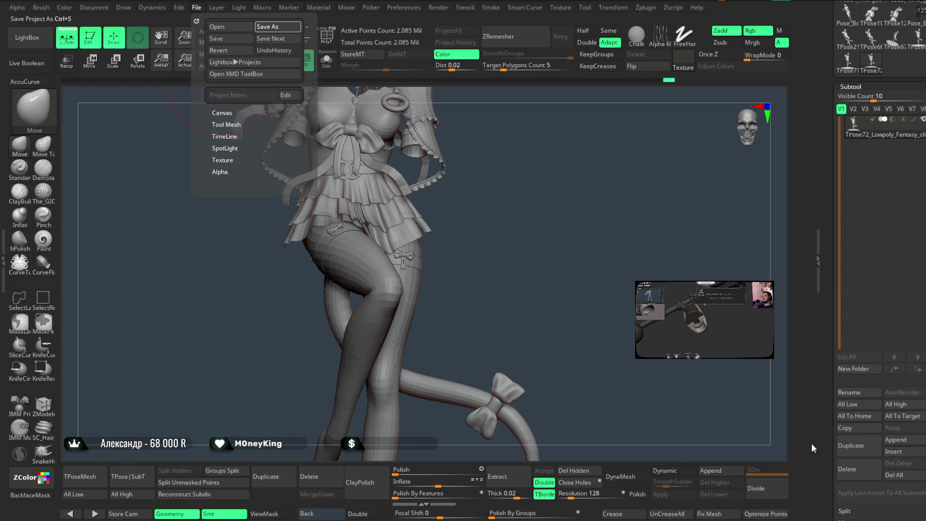
{"action": "key", "text": "ctrl+s"}
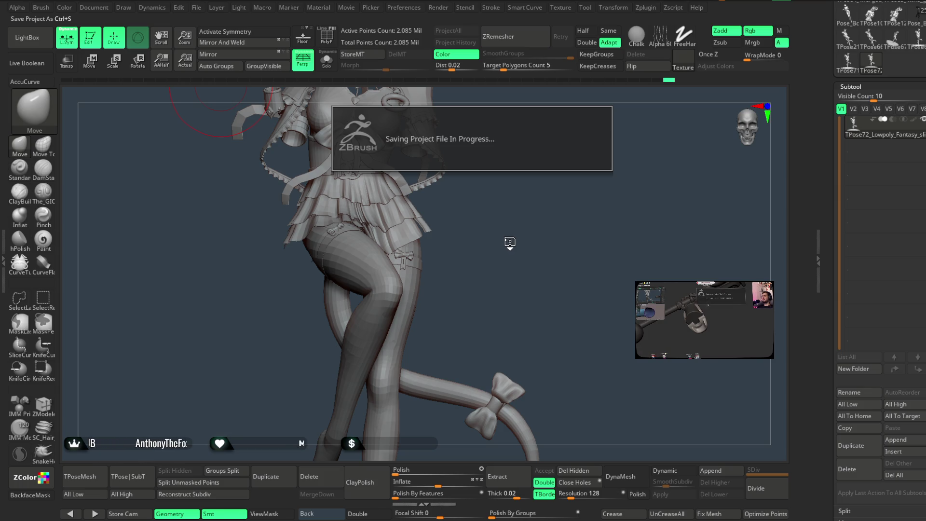
{"action": "mouse_move", "coordinate": [495, 254]}
{"action": "left_mouse_down"}
{"action": "mouse_move", "coordinate": [529, 266]}
{"action": "mouse_move", "coordinate": [574, 214]}
{"action": "left_mouse_up"}
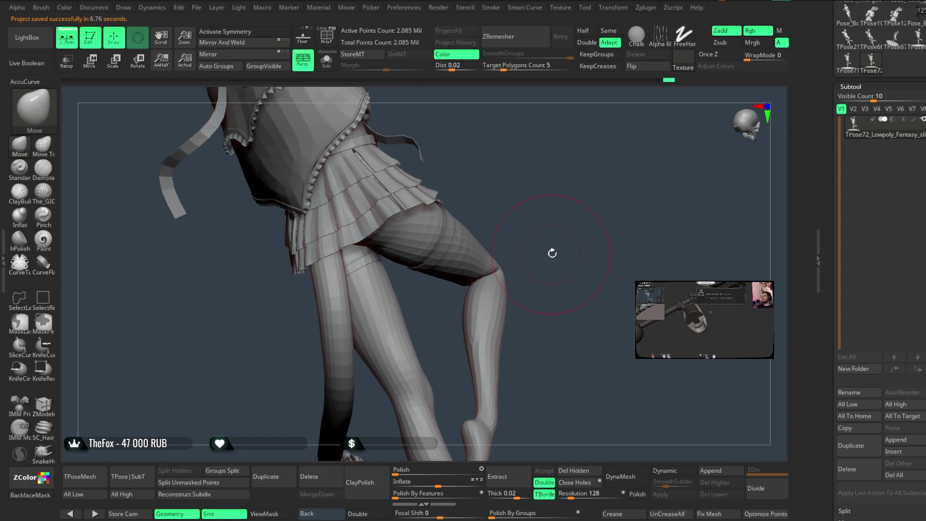
Shift-smooth the back of the raised thigh where it meets the skirt's lower edge
{"action": "left_click_drag", "start_coordinate": [558, 236], "coordinate": [465, 281]}
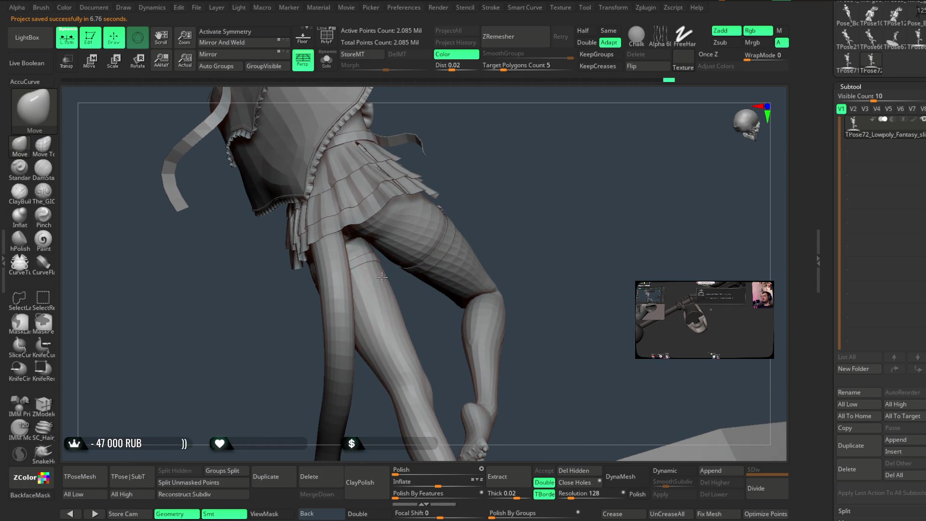
{"action": "mouse_move", "coordinate": [537, 206]}
{"action": "left_mouse_down"}
{"action": "mouse_move", "coordinate": [535, 196]}
{"action": "mouse_move", "coordinate": [501, 230]}
{"action": "mouse_move", "coordinate": [532, 210]}
{"action": "mouse_move", "coordinate": [533, 231]}
{"action": "left_mouse_up"}
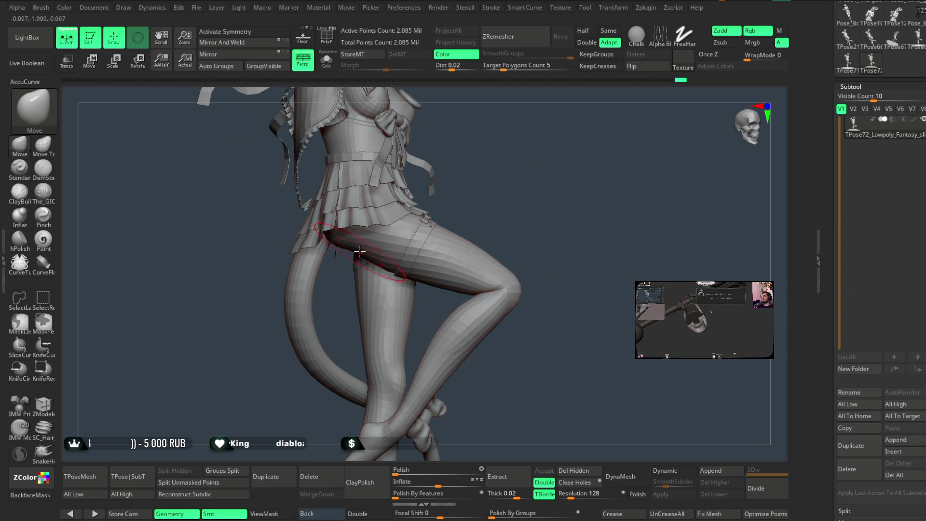
{"action": "mouse_move", "coordinate": [396, 236]}
{"action": "left_mouse_down"}
{"action": "mouse_move", "coordinate": [494, 222]}
{"action": "mouse_move", "coordinate": [531, 236]}
{"action": "mouse_move", "coordinate": [521, 254]}
{"action": "mouse_move", "coordinate": [531, 204]}
{"action": "mouse_move", "coordinate": [508, 221]}
{"action": "mouse_move", "coordinate": [529, 224]}
{"action": "mouse_move", "coordinate": [523, 257]}
{"action": "mouse_move", "coordinate": [513, 244]}
{"action": "mouse_move", "coordinate": [530, 240]}
{"action": "mouse_move", "coordinate": [516, 283]}
{"action": "mouse_move", "coordinate": [523, 252]}
{"action": "mouse_move", "coordinate": [531, 261]}
{"action": "mouse_move", "coordinate": [521, 234]}
{"action": "mouse_move", "coordinate": [513, 272]}
{"action": "left_mouse_up"}
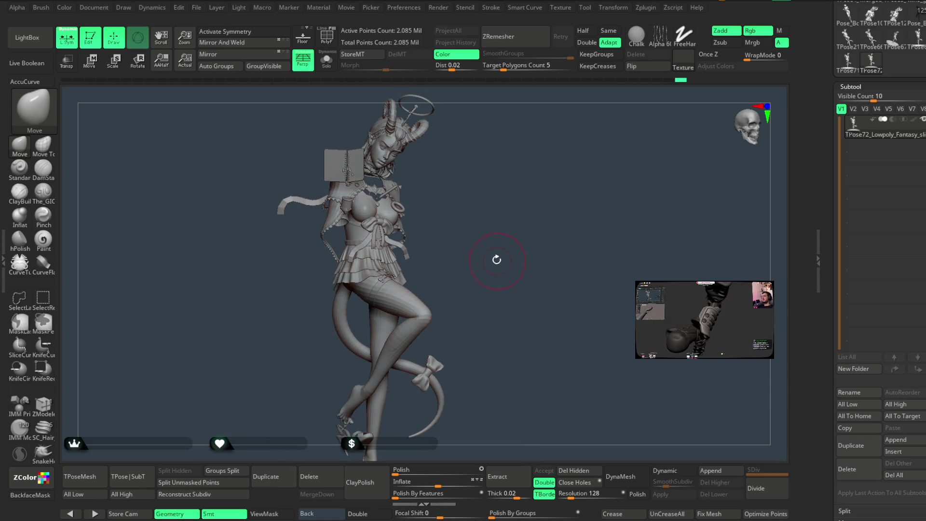
Save the project again and send the pose back to the subtools with Transpose Master's TPose|SubT
{"action": "left_click", "coordinate": [199, 9]}
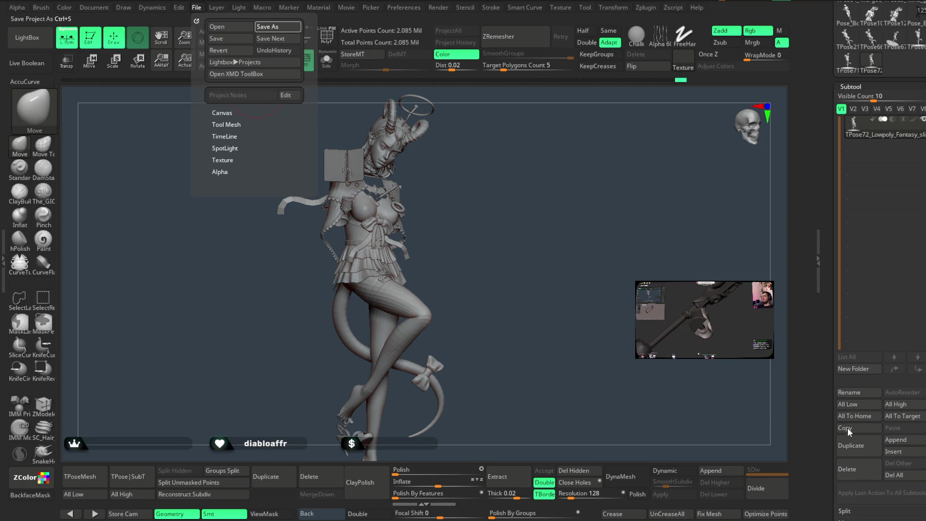
{"action": "key", "text": "ctrl+s"}
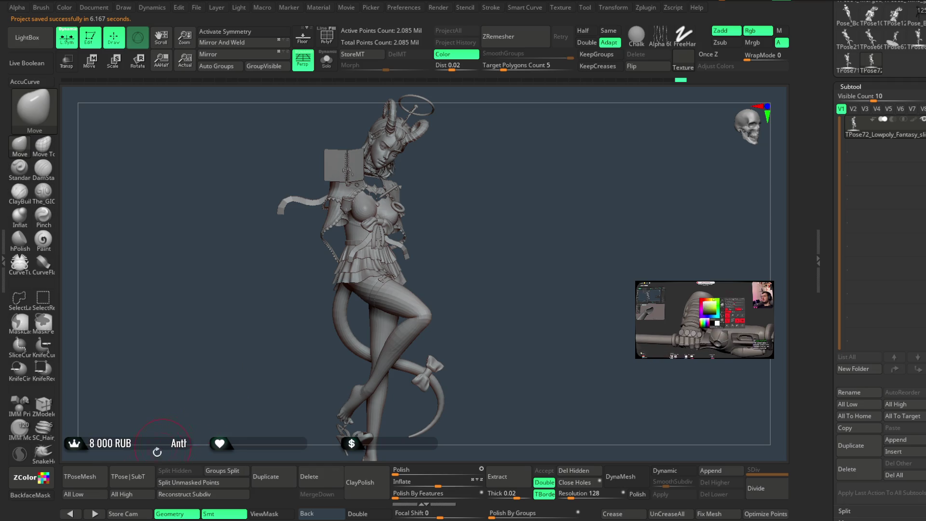
{"action": "left_click", "coordinate": [139, 478]}
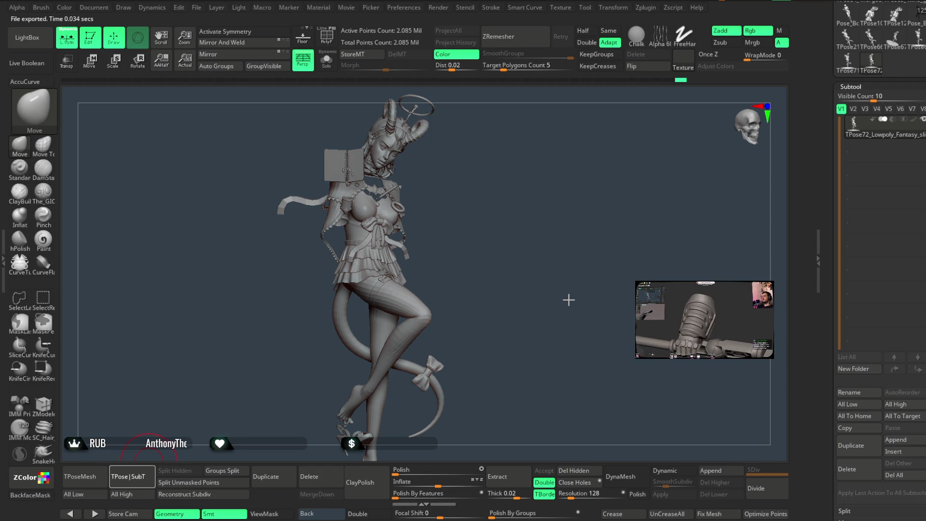
Step down the subtool list nine times to reach the Ноги leg piece, framing the foot
{"action": "key", "text": "Down"}
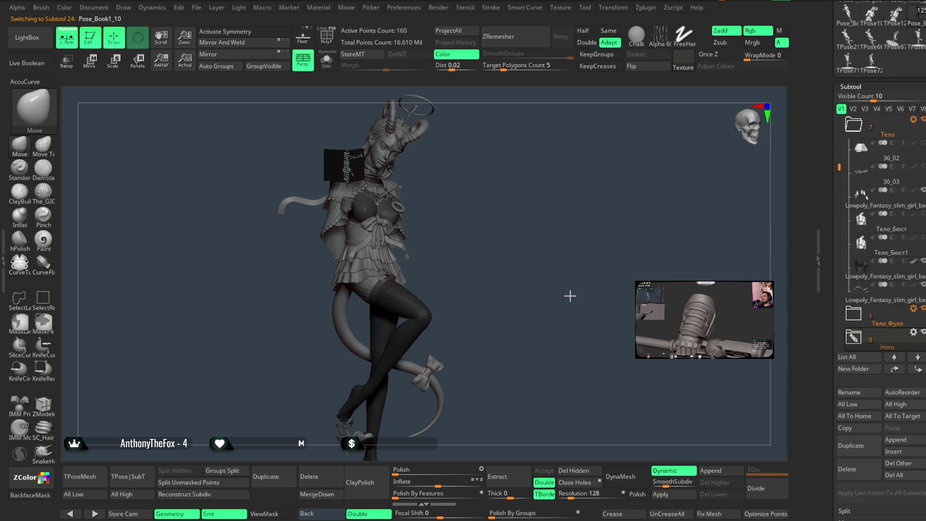
{"action": "key", "text": "Down"}
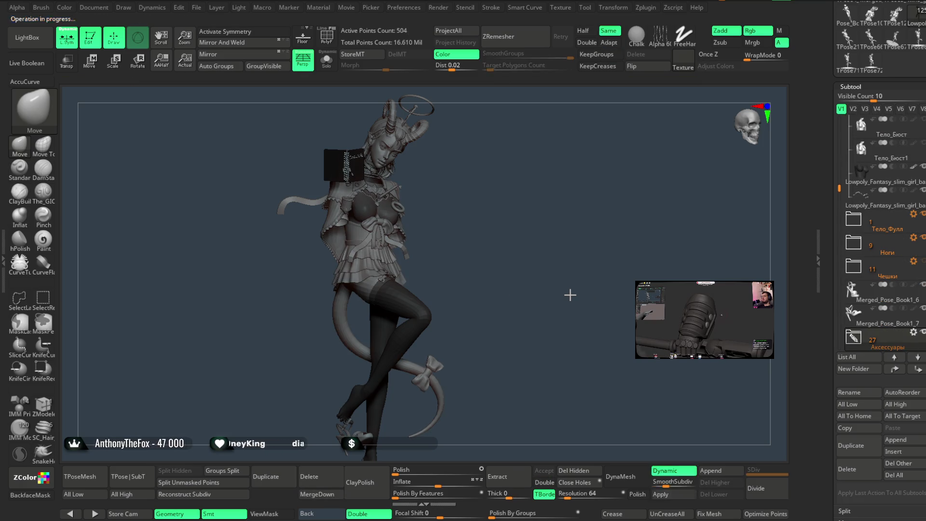
{"action": "key", "text": "Down"}
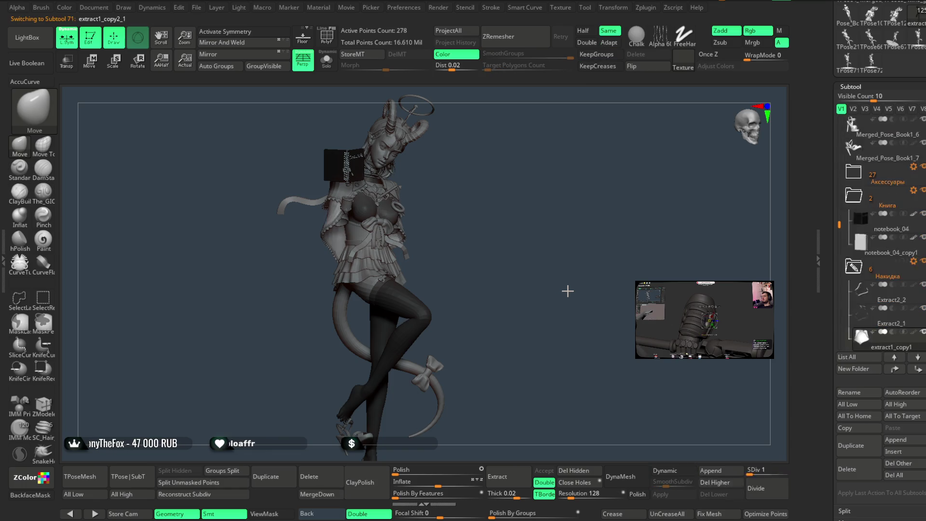
{"action": "key", "text": "Down"}
{"action": "key", "text": "Down"}
{"action": "key", "text": "Down"}
{"action": "key", "text": "Down"}
{"action": "key", "text": "Down"}
{"action": "key", "text": "Down"}
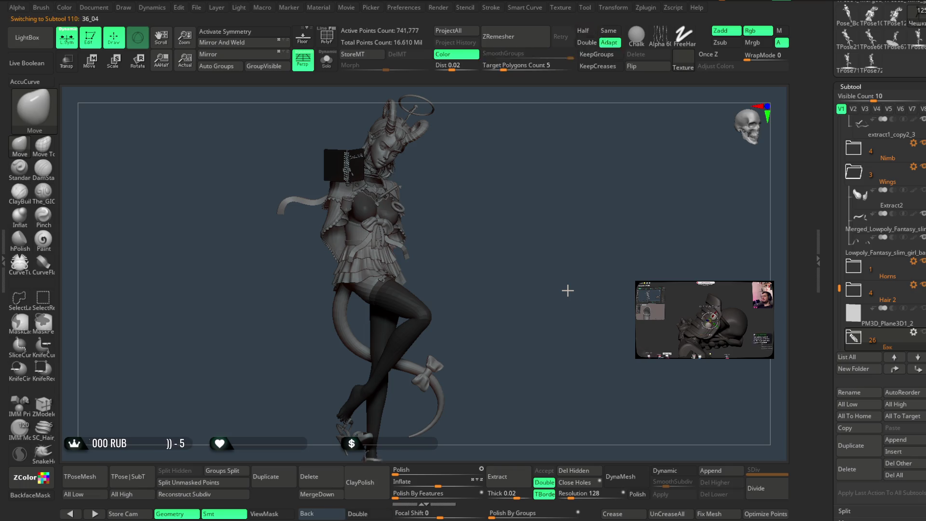
{"action": "key", "text": "Down"}
{"action": "key", "text": "Down"}
{"action": "key", "text": "Down"}
{"action": "key", "text": "Down"}
{"action": "key", "text": "Down"}
{"action": "key", "text": "Down"}
{"action": "key", "text": "Down"}
{"action": "key", "text": "Down"}
{"action": "key", "text": "Down"}
{"action": "key", "text": "Down"}
{"action": "key", "text": "Down"}
{"action": "key", "text": "Down"}
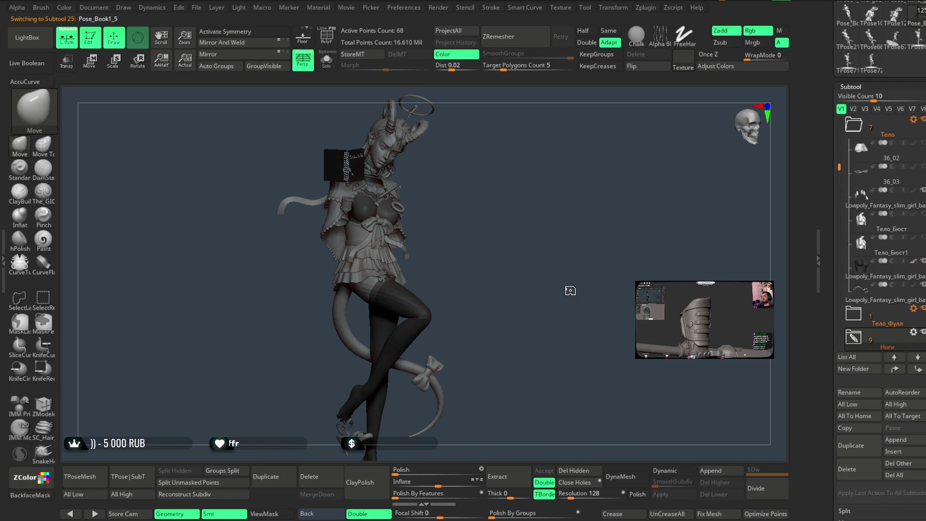
{"action": "key", "text": "Down"}
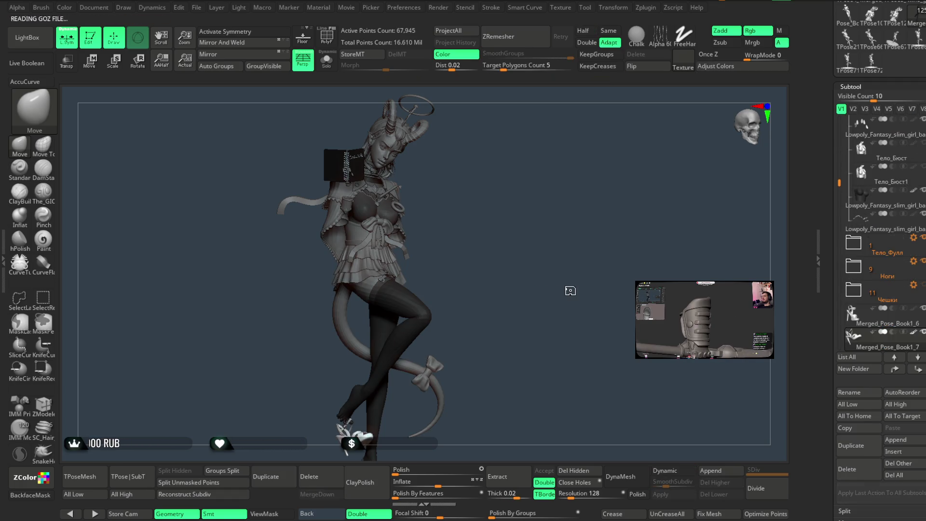
{"action": "key", "text": "Down"}
{"action": "key", "text": "Down"}
{"action": "key", "text": "Down"}
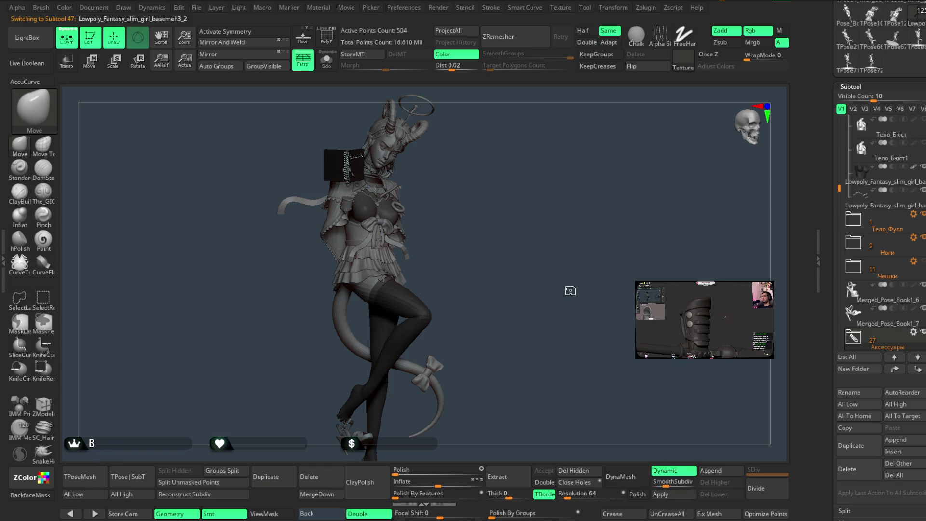
{"action": "key", "text": "Down"}
{"action": "key", "text": "Down"}
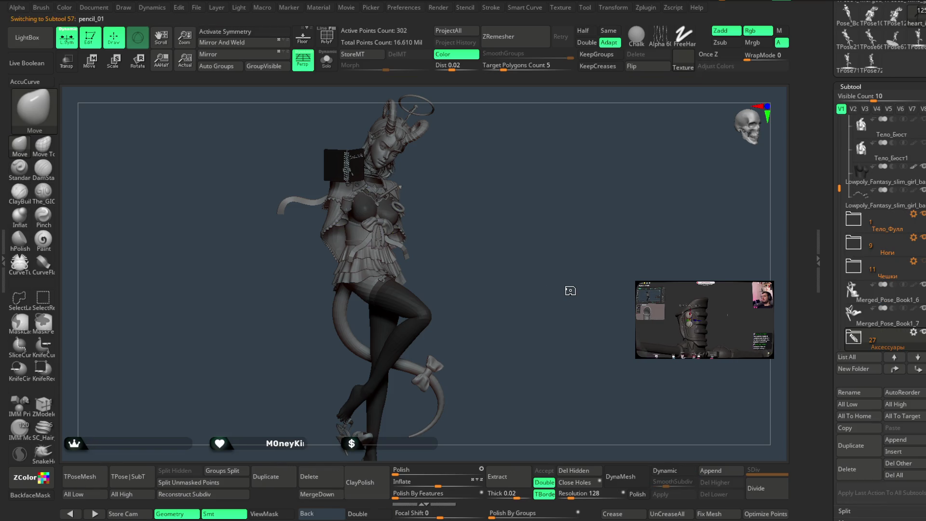
{"action": "key", "text": "Down"}
{"action": "key", "text": "Down"}
{"action": "key", "text": "Down"}
{"action": "key", "text": "Down"}
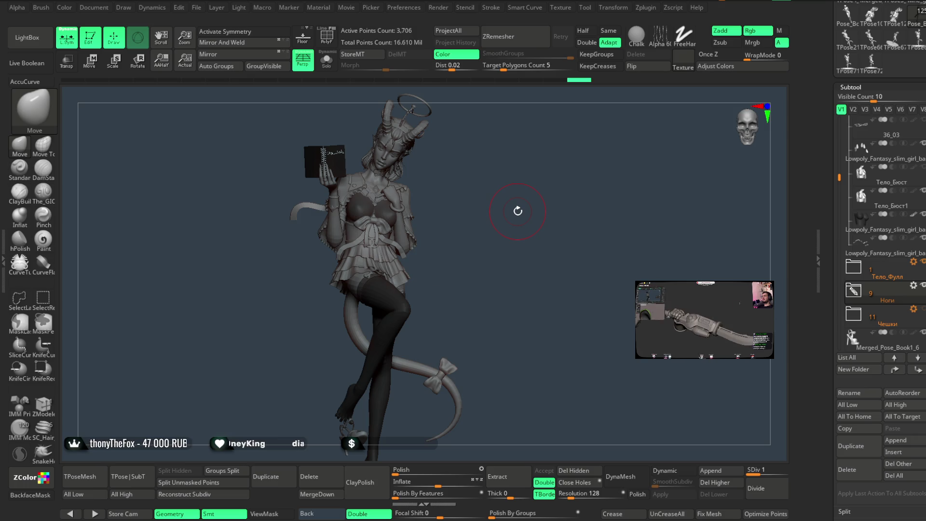
{"action": "mouse_move", "coordinate": [475, 297]}
{"action": "right_mouse_down", "text": "ctrl"}
{"action": "mouse_move", "coordinate": [477, 431]}
{"action": "mouse_move", "coordinate": [407, 285]}
{"action": "mouse_move", "coordinate": [451, 280]}
{"action": "right_mouse_up", "text": "ctrl"}
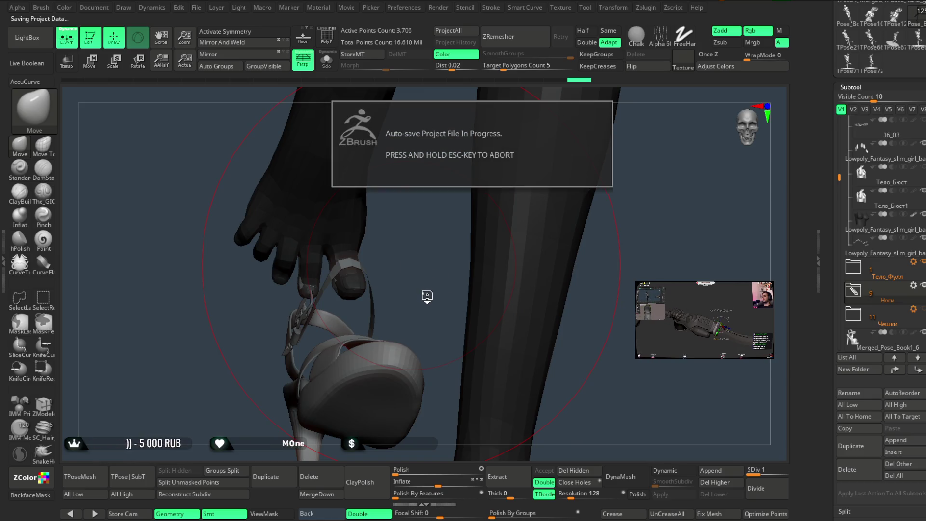
Select the Merged_Pose_Book1_7 sandal subtool on the foot
{"action": "right_click", "coordinate": [427, 294]}
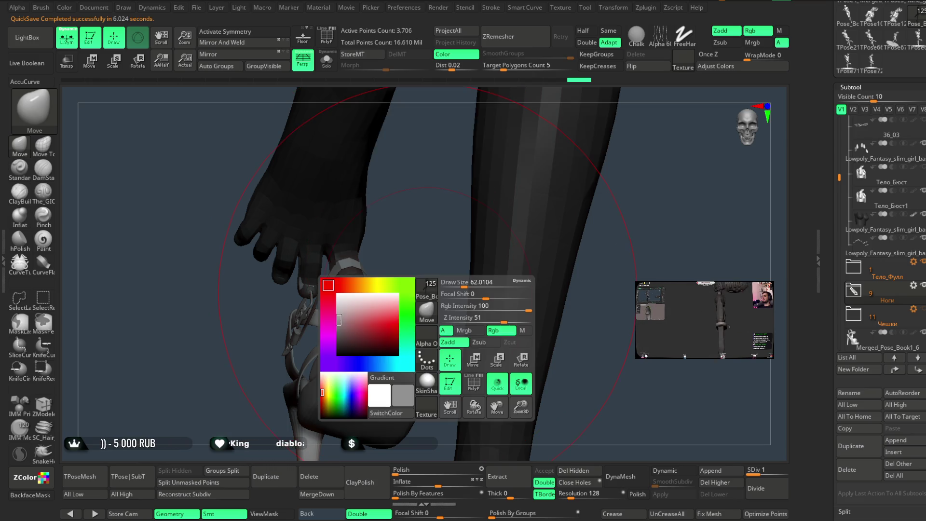
{"action": "mouse_move", "coordinate": [436, 282]}
{"action": "right_mouse_down"}
{"action": "mouse_move", "coordinate": [413, 279]}
{"action": "mouse_move", "coordinate": [420, 288]}
{"action": "right_mouse_up"}
{"action": "mouse_move", "coordinate": [385, 314]}
{"action": "right_mouse_down"}
{"action": "mouse_move", "coordinate": [405, 301]}
{"action": "mouse_move", "coordinate": [389, 304]}
{"action": "mouse_move", "coordinate": [477, 283]}
{"action": "mouse_move", "coordinate": [424, 315]}
{"action": "right_mouse_up"}
{"action": "left_click", "coordinate": [386, 314], "text": "alt"}
Hide the buckle's metal frame and lower ring, leaving 28,380 active points
{"action": "mouse_move", "coordinate": [475, 253]}
{"action": "right_mouse_down"}
{"action": "mouse_move", "coordinate": [544, 190]}
{"action": "mouse_move", "coordinate": [540, 163]}
{"action": "mouse_move", "coordinate": [469, 185]}
{"action": "mouse_move", "coordinate": [430, 248]}
{"action": "mouse_move", "coordinate": [369, 308]}
{"action": "mouse_move", "coordinate": [368, 279]}
{"action": "mouse_move", "coordinate": [389, 268]}
{"action": "right_mouse_up"}
{"action": "mouse_move", "coordinate": [393, 203]}
{"action": "left_mouse_down", "text": "ctrl+shift"}
{"action": "mouse_move", "coordinate": [366, 308]}
{"action": "mouse_move", "coordinate": [312, 367]}
{"action": "left_mouse_up", "text": "ctrl+shift"}
{"action": "left_click", "coordinate": [356, 332], "text": "ctrl+shift"}
{"action": "left_click_drag", "start_coordinate": [301, 270], "coordinate": [217, 443], "text": "ctrl+alt+shift"}
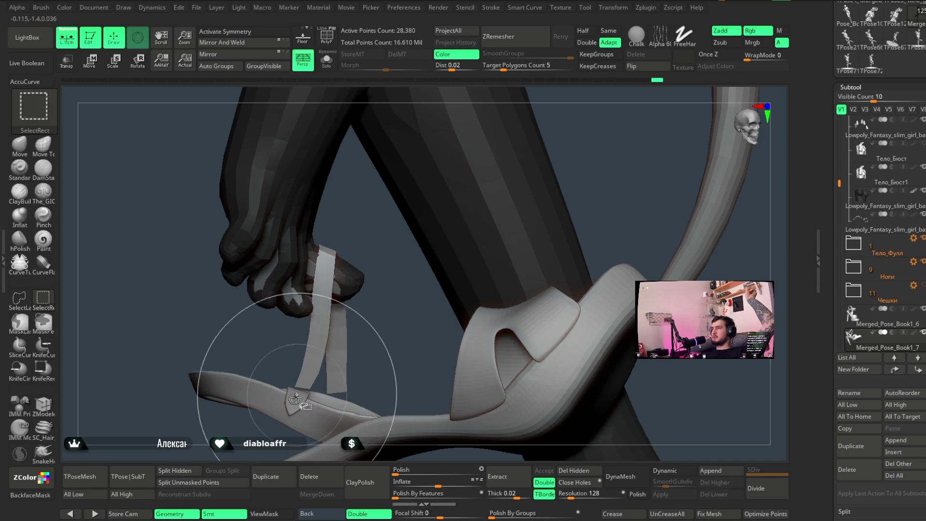
Switch to the Move Topological brush and shrink its Draw Size for the toe strap
{"action": "mouse_move", "coordinate": [289, 352]}
{"action": "right_mouse_down"}
{"action": "mouse_move", "coordinate": [383, 339]}
{"action": "mouse_move", "coordinate": [332, 300]}
{"action": "right_mouse_up"}
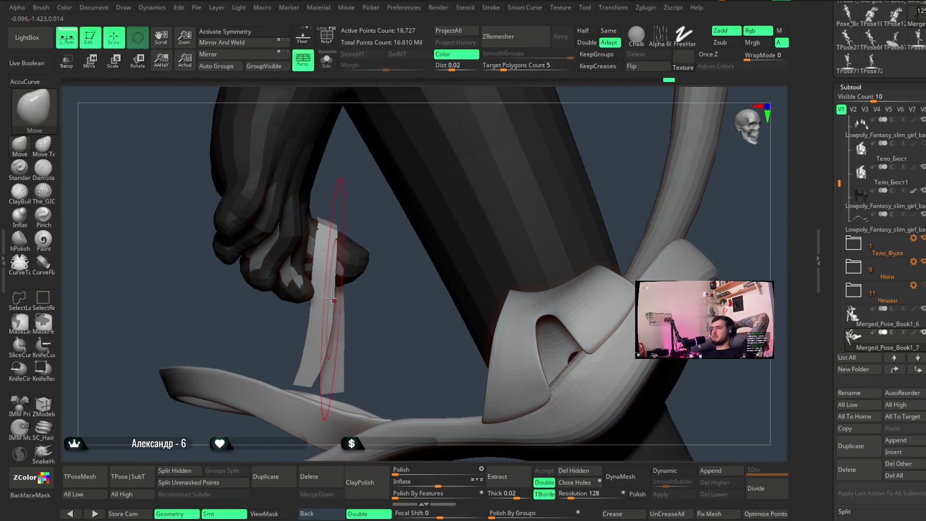
{"action": "key", "text": "space"}
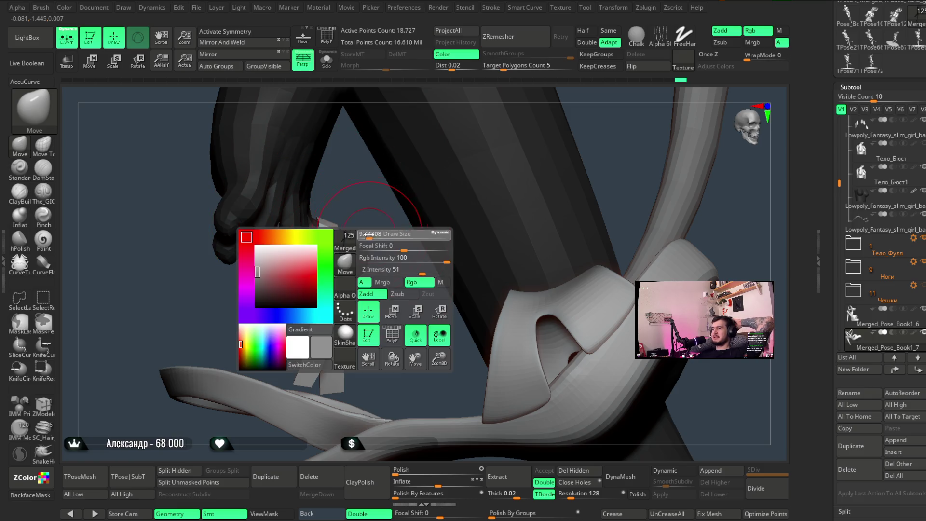
{"action": "mouse_move", "coordinate": [365, 235]}
{"action": "right_mouse_down"}
{"action": "mouse_move", "coordinate": [361, 223]}
{"action": "mouse_move", "coordinate": [322, 231]}
{"action": "mouse_move", "coordinate": [344, 285]}
{"action": "right_mouse_up"}
{"action": "key", "text": "space"}
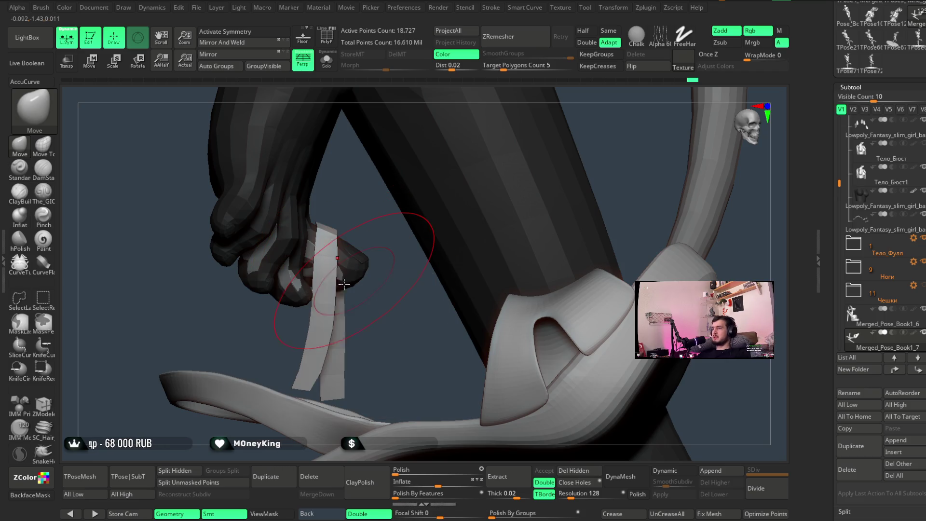
{"action": "mouse_move", "coordinate": [325, 343]}
{"action": "right_mouse_down"}
{"action": "mouse_move", "coordinate": [459, 279]}
{"action": "mouse_move", "coordinate": [451, 234]}
{"action": "mouse_move", "coordinate": [384, 263]}
{"action": "mouse_move", "coordinate": [306, 319]}
{"action": "right_mouse_up"}
{"action": "key", "text": "space"}
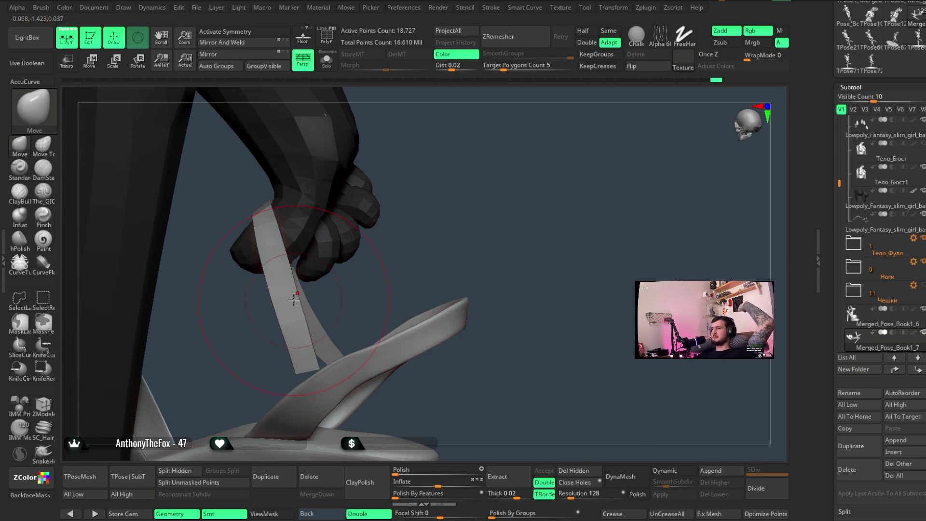
{"action": "right_click_drag", "start_coordinate": [386, 260], "coordinate": [355, 243]}
{"action": "left_click", "coordinate": [50, 150]}
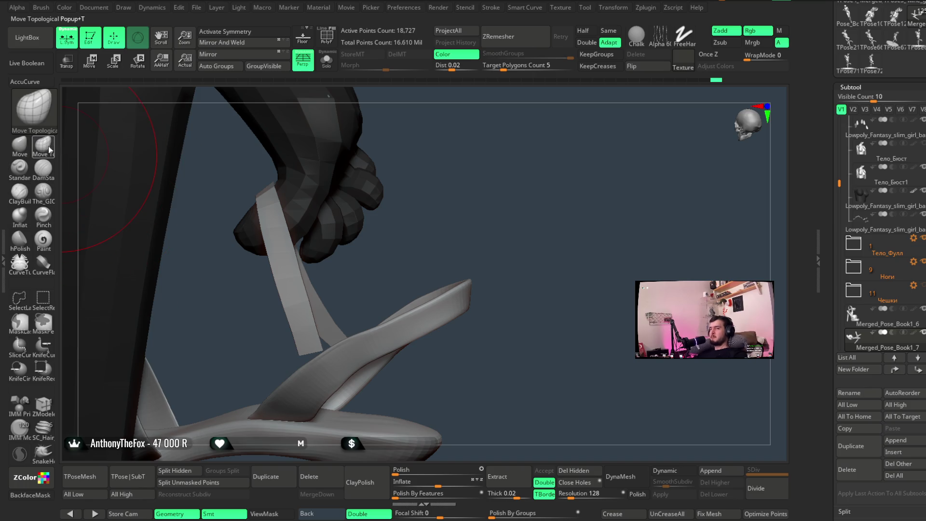
{"action": "right_click", "coordinate": [319, 326]}
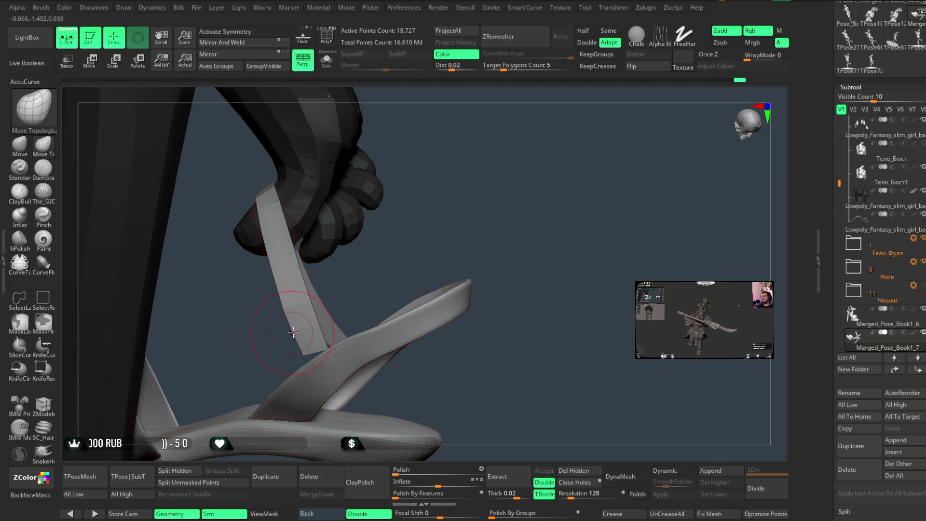
{"action": "right_click", "coordinate": [350, 271]}
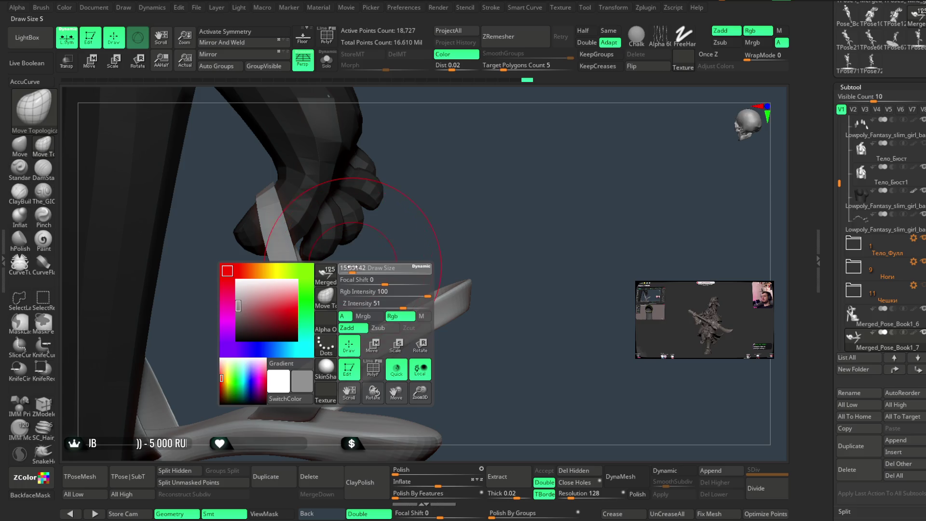
{"action": "left_click_drag", "start_coordinate": [351, 266], "coordinate": [305, 344]}
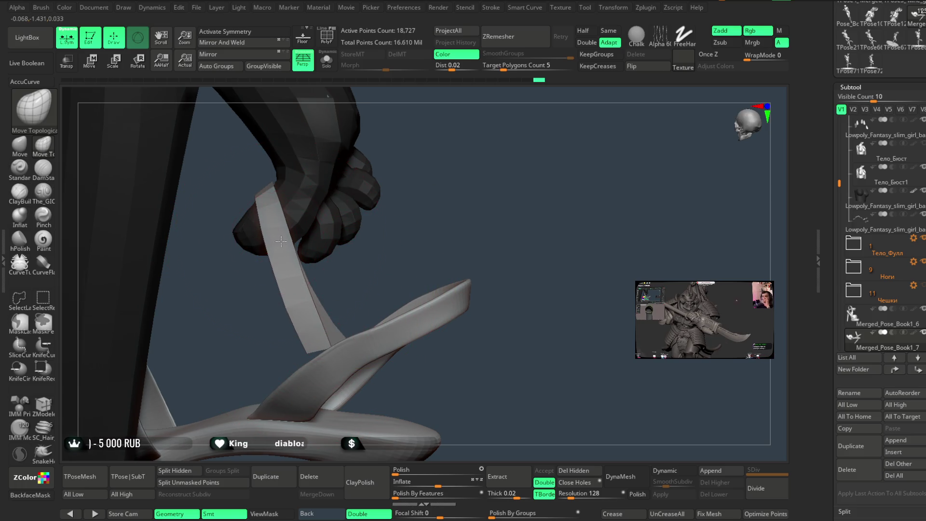
Set the brush to about 8.4, bend the toe strap down to the shoe, and unhide the buckle
{"action": "right_click_drag", "start_coordinate": [281, 242], "coordinate": [323, 235]}
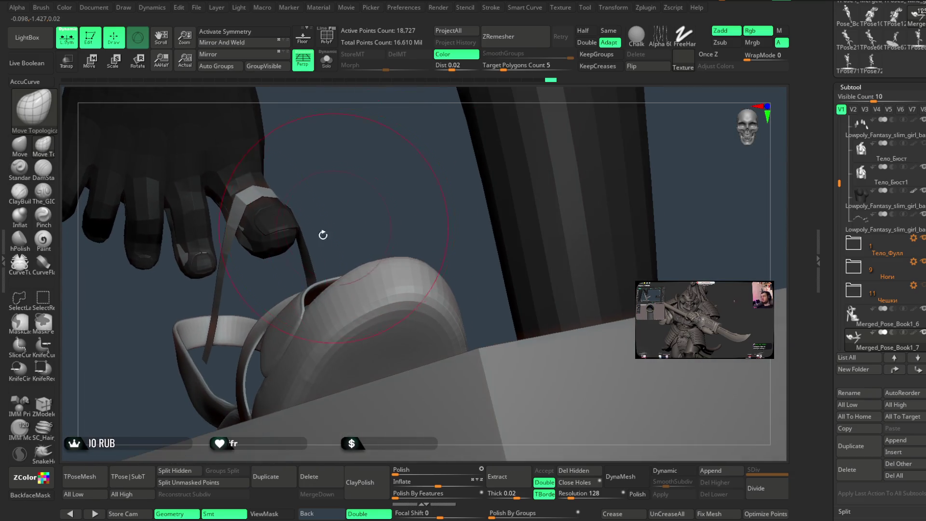
{"action": "right_click_drag", "start_coordinate": [222, 276], "coordinate": [308, 254]}
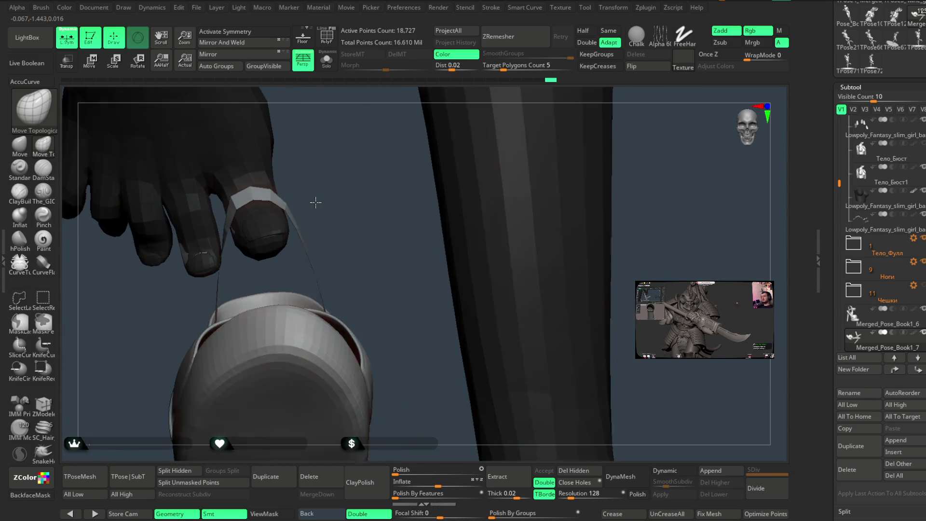
{"action": "mouse_move", "coordinate": [320, 213]}
{"action": "right_mouse_down"}
{"action": "mouse_move", "coordinate": [323, 197]}
{"action": "mouse_move", "coordinate": [289, 231]}
{"action": "mouse_move", "coordinate": [302, 190]}
{"action": "right_mouse_up"}
{"action": "key", "text": "space"}
{"action": "left_click_drag", "start_coordinate": [270, 215], "coordinate": [264, 218]}
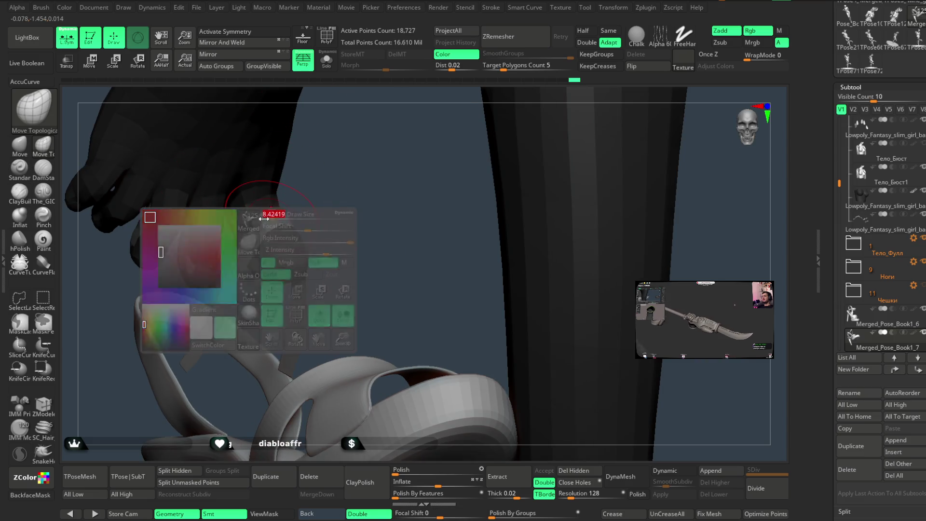
{"action": "mouse_move", "coordinate": [255, 222]}
{"action": "right_mouse_down"}
{"action": "mouse_move", "coordinate": [315, 239]}
{"action": "mouse_move", "coordinate": [320, 286]}
{"action": "mouse_move", "coordinate": [249, 283]}
{"action": "right_mouse_up"}
{"action": "key", "text": "space"}
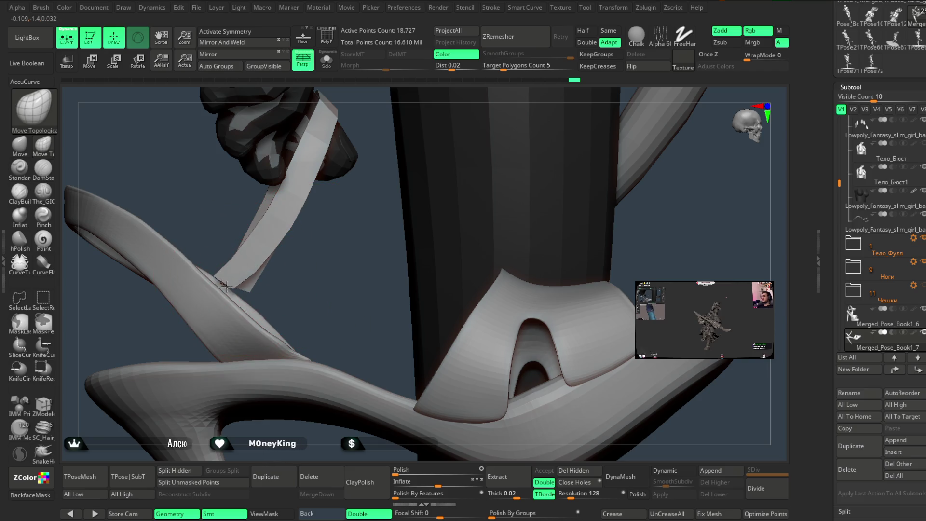
{"action": "right_click_drag", "start_coordinate": [203, 301], "coordinate": [245, 273]}
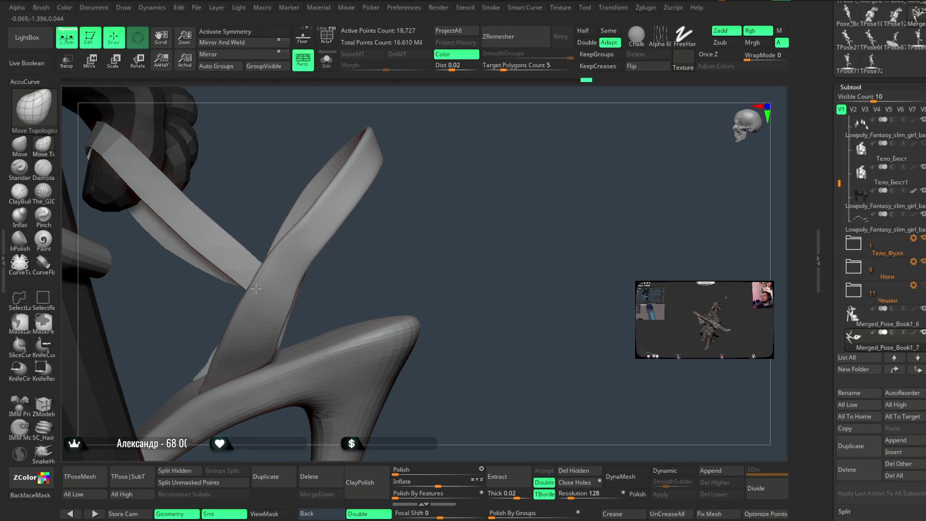
{"action": "mouse_move", "coordinate": [369, 263]}
{"action": "right_mouse_down"}
{"action": "mouse_move", "coordinate": [355, 202]}
{"action": "mouse_move", "coordinate": [217, 261]}
{"action": "right_mouse_up"}
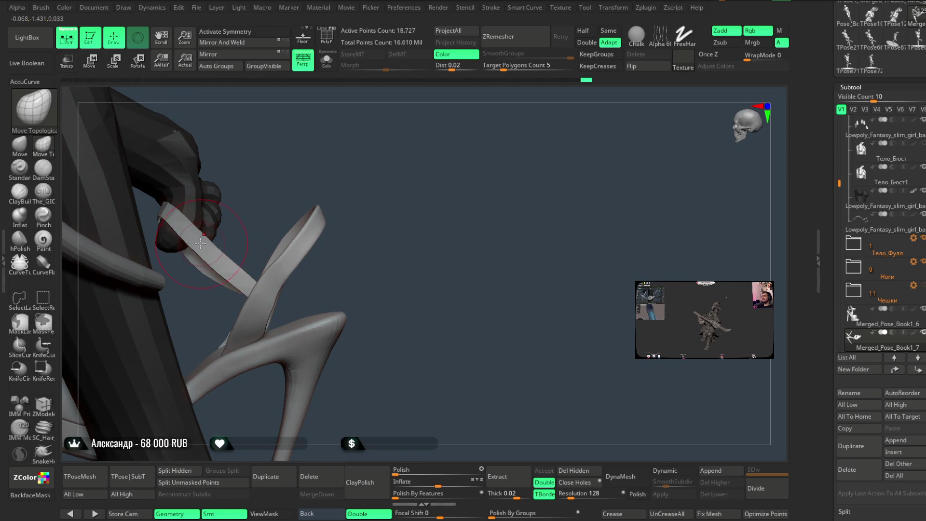
{"action": "mouse_move", "coordinate": [318, 219]}
{"action": "right_mouse_down"}
{"action": "mouse_move", "coordinate": [350, 172]}
{"action": "mouse_move", "coordinate": [345, 203]}
{"action": "mouse_move", "coordinate": [424, 183]}
{"action": "mouse_move", "coordinate": [409, 181]}
{"action": "right_mouse_up"}
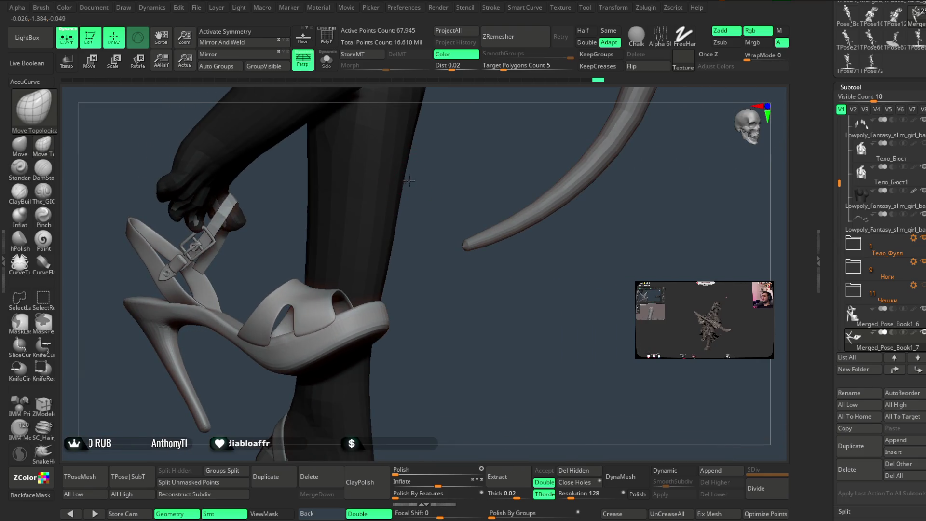
{"action": "mouse_move", "coordinate": [319, 233]}
{"action": "right_mouse_down"}
{"action": "mouse_move", "coordinate": [262, 275]}
{"action": "mouse_move", "coordinate": [262, 201]}
{"action": "mouse_move", "coordinate": [375, 284]}
{"action": "mouse_move", "coordinate": [470, 262]}
{"action": "mouse_move", "coordinate": [454, 268]}
{"action": "mouse_move", "coordinate": [467, 293]}
{"action": "mouse_move", "coordinate": [487, 226]}
{"action": "mouse_move", "coordinate": [423, 233]}
{"action": "mouse_move", "coordinate": [475, 227]}
{"action": "right_mouse_up"}
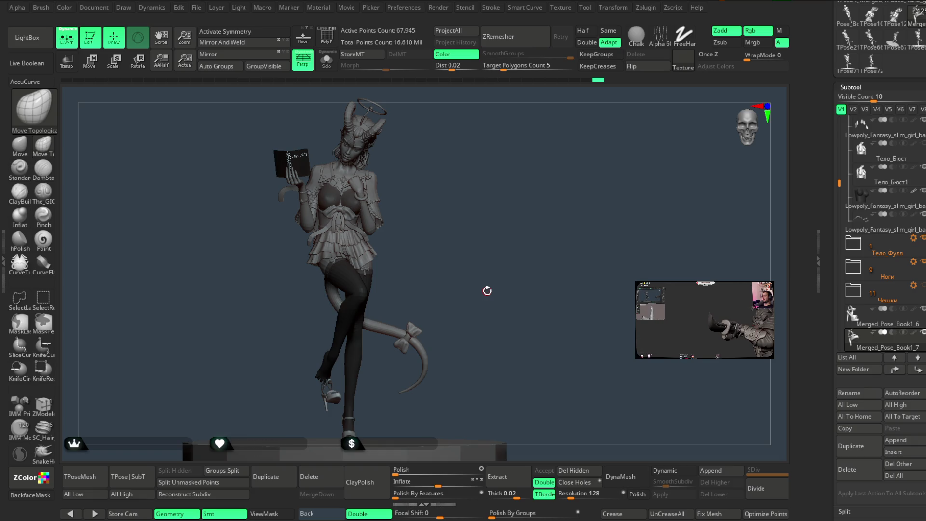
Alt-click the tail area to activate Pose_Book1_2, then snap to a full front view
{"action": "mouse_move", "coordinate": [481, 248]}
{"action": "left_mouse_down", "text": "alt"}
{"action": "mouse_move", "coordinate": [489, 230]}
{"action": "mouse_move", "coordinate": [415, 242]}
{"action": "mouse_move", "coordinate": [408, 271]}
{"action": "left_mouse_up", "text": "alt"}
{"action": "left_click", "coordinate": [408, 270], "text": "alt"}
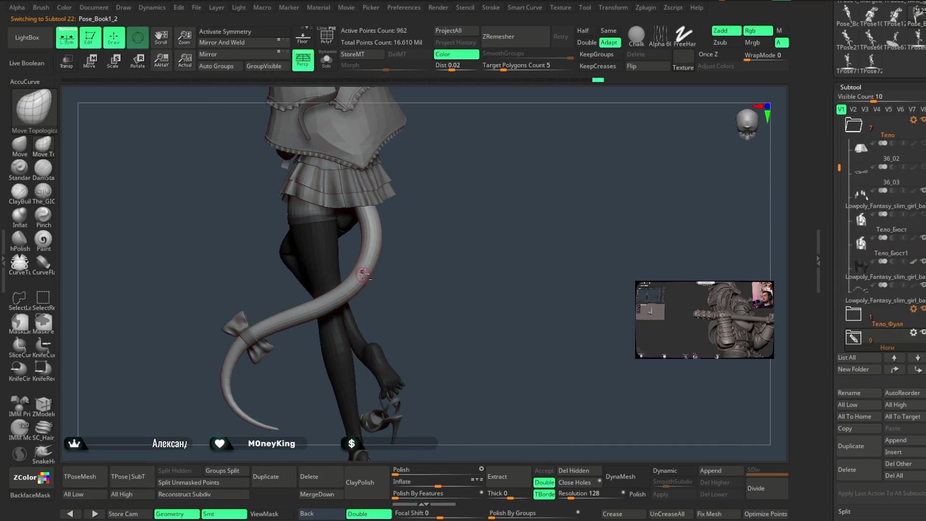
{"action": "key", "text": "space"}
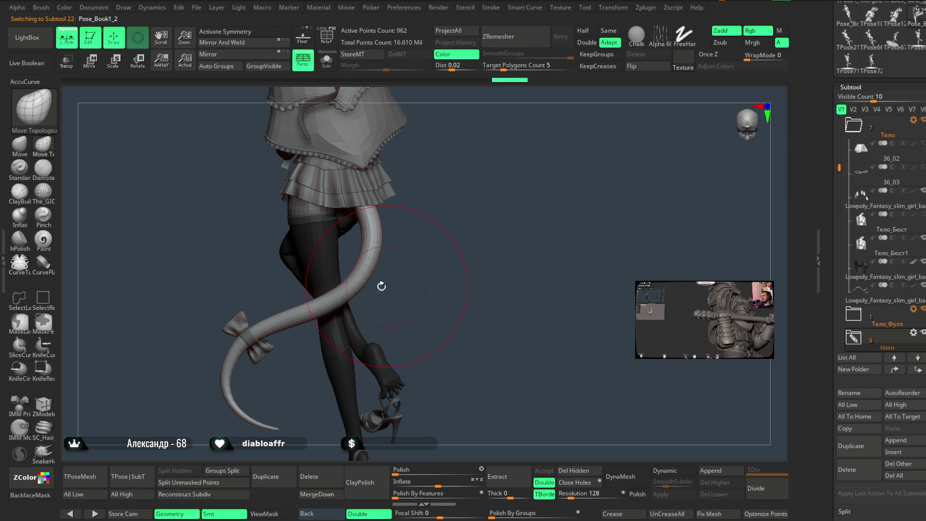
{"action": "mouse_move", "coordinate": [463, 256]}
{"action": "left_mouse_down"}
{"action": "mouse_move", "coordinate": [477, 221]}
{"action": "mouse_move", "coordinate": [531, 207]}
{"action": "mouse_move", "coordinate": [490, 222]}
{"action": "mouse_move", "coordinate": [496, 209]}
{"action": "mouse_move", "coordinate": [471, 244]}
{"action": "mouse_move", "coordinate": [502, 215]}
{"action": "mouse_move", "coordinate": [496, 205]}
{"action": "mouse_move", "coordinate": [559, 185]}
{"action": "mouse_move", "coordinate": [521, 209]}
{"action": "mouse_move", "coordinate": [505, 248]}
{"action": "left_mouse_up"}
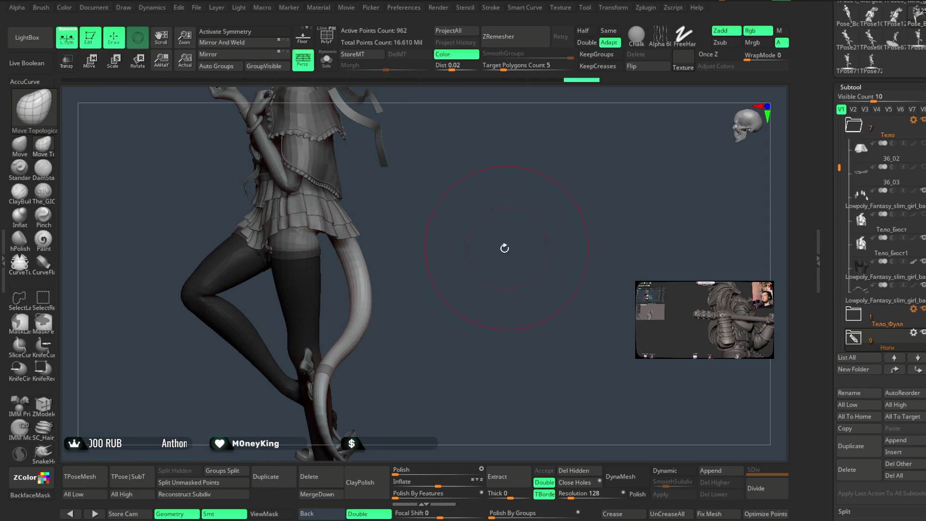
{"action": "mouse_move", "coordinate": [366, 289]}
{"action": "left_mouse_down", "text": "alt"}
{"action": "mouse_move", "coordinate": [482, 203]}
{"action": "mouse_move", "coordinate": [471, 231]}
{"action": "mouse_move", "coordinate": [483, 223]}
{"action": "mouse_move", "coordinate": [463, 240]}
{"action": "mouse_move", "coordinate": [463, 262]}
{"action": "mouse_move", "coordinate": [464, 255]}
{"action": "left_mouse_up", "text": "alt"}
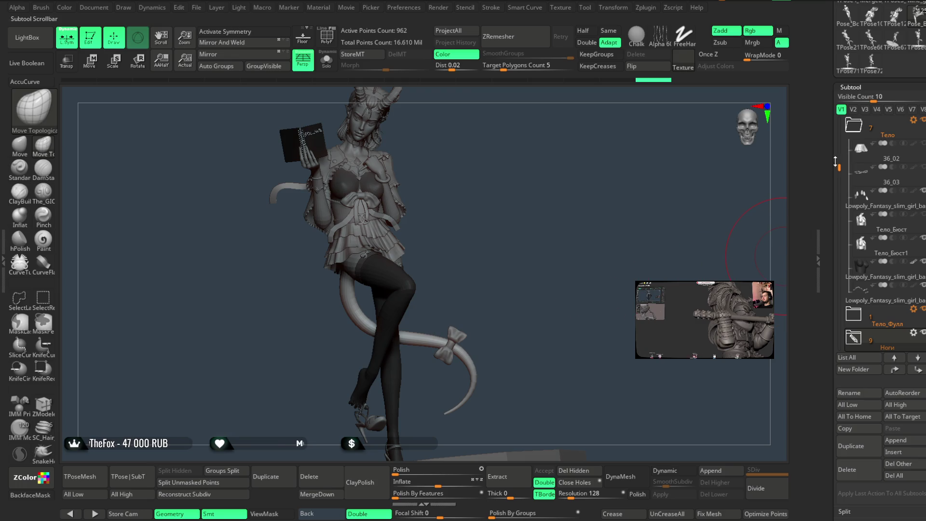
Frame the torso and select the Extract6 accessory piece
{"action": "left_click_drag", "start_coordinate": [836, 163], "coordinate": [836, 317]}
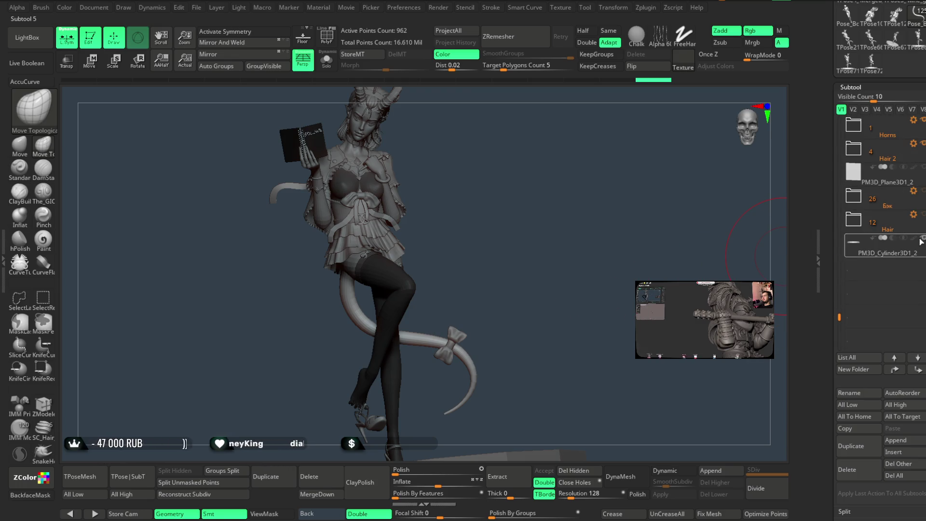
{"action": "mouse_move", "coordinate": [531, 227]}
{"action": "left_mouse_down"}
{"action": "mouse_move", "coordinate": [519, 256]}
{"action": "mouse_move", "coordinate": [546, 246]}
{"action": "mouse_move", "coordinate": [531, 254]}
{"action": "mouse_move", "coordinate": [538, 262]}
{"action": "mouse_move", "coordinate": [585, 242]}
{"action": "mouse_move", "coordinate": [527, 246]}
{"action": "mouse_move", "coordinate": [567, 270]}
{"action": "mouse_move", "coordinate": [550, 236]}
{"action": "mouse_move", "coordinate": [550, 252]}
{"action": "mouse_move", "coordinate": [555, 234]}
{"action": "mouse_move", "coordinate": [545, 255]}
{"action": "mouse_move", "coordinate": [552, 222]}
{"action": "mouse_move", "coordinate": [564, 232]}
{"action": "mouse_move", "coordinate": [544, 238]}
{"action": "mouse_move", "coordinate": [561, 235]}
{"action": "mouse_move", "coordinate": [542, 253]}
{"action": "left_mouse_up"}
{"action": "key", "text": "space"}
{"action": "mouse_move", "coordinate": [573, 221]}
{"action": "left_mouse_down"}
{"action": "mouse_move", "coordinate": [550, 267]}
{"action": "mouse_move", "coordinate": [452, 280]}
{"action": "left_mouse_up"}
{"action": "left_click", "coordinate": [406, 265], "text": "alt"}
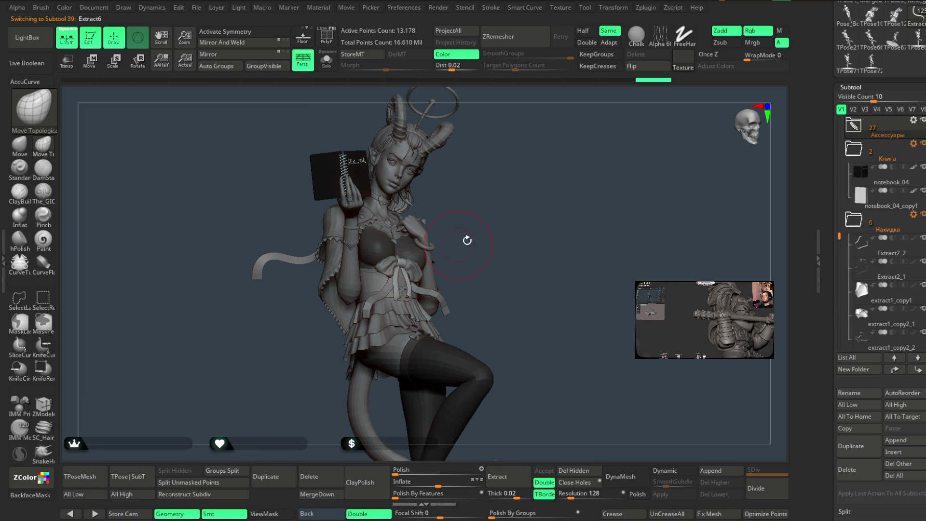
{"action": "mouse_move", "coordinate": [496, 232]}
{"action": "left_mouse_down"}
{"action": "mouse_move", "coordinate": [512, 252]}
{"action": "mouse_move", "coordinate": [523, 223]}
{"action": "left_mouse_up"}
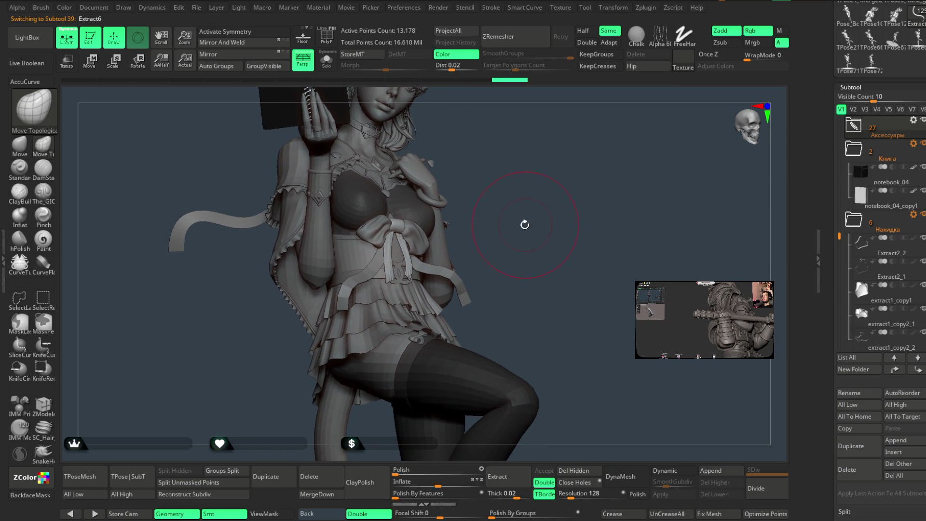
Expand the Аксессуары folder, select the chest bow, then the tail piece Pose_Book1_4
{"action": "left_click", "coordinate": [855, 134]}
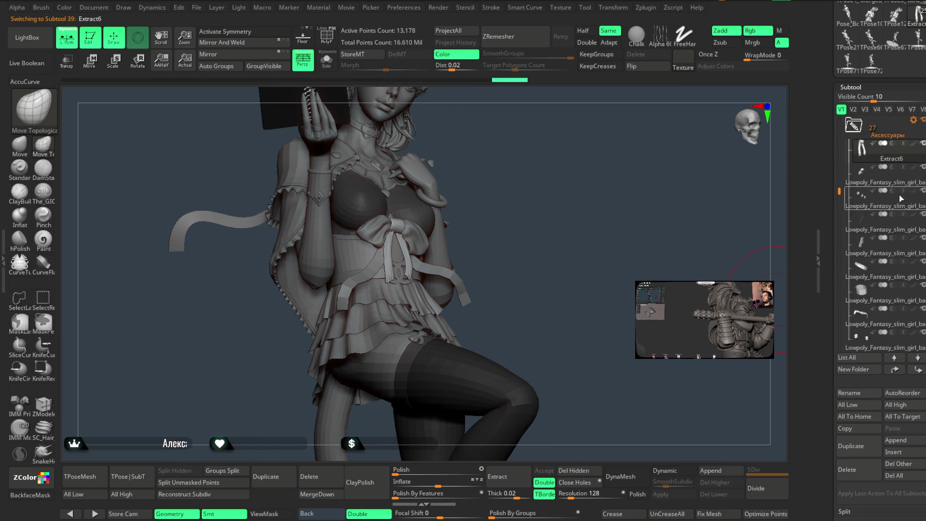
{"action": "left_click", "coordinate": [423, 244], "text": "alt"}
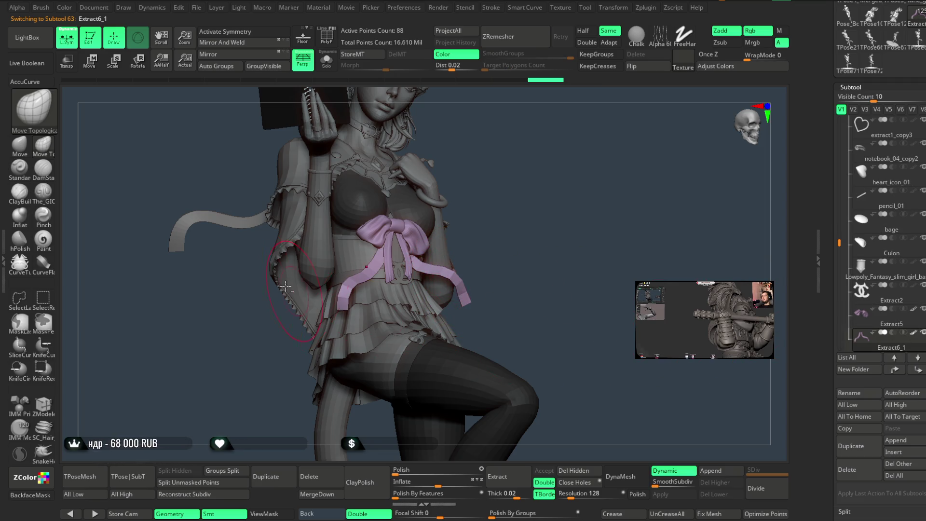
{"action": "left_click", "coordinate": [280, 251], "text": "alt"}
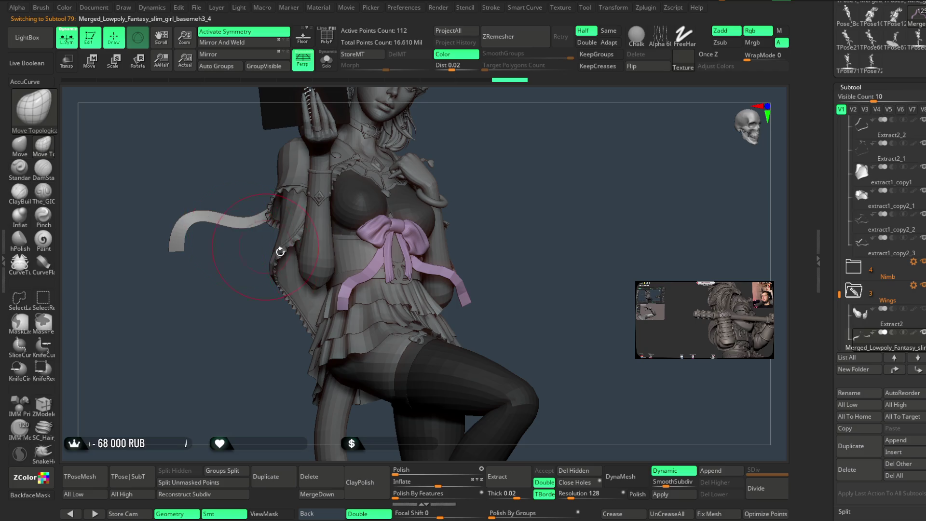
{"action": "left_click", "coordinate": [914, 334]}
{"action": "left_click_drag", "start_coordinate": [579, 254], "coordinate": [428, 303]}
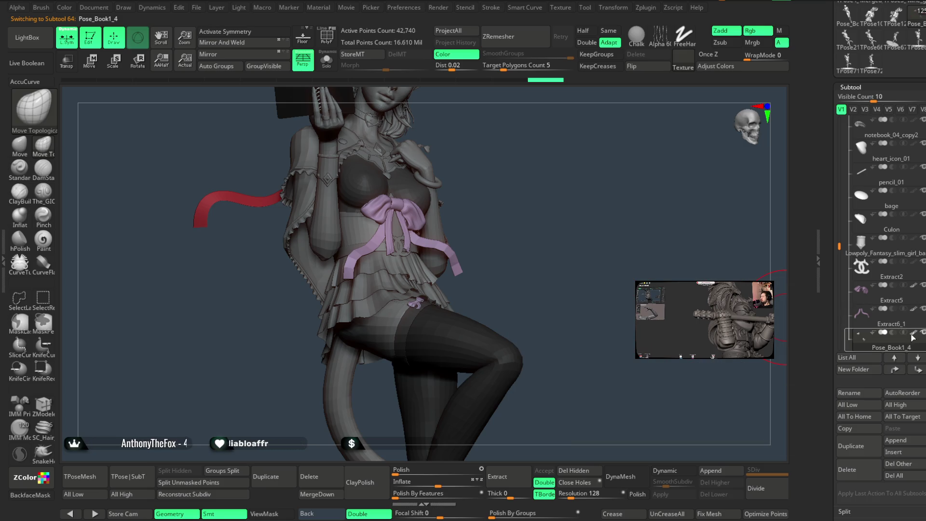
Scroll the Subtool list and select the Ноги group of leg pieces
{"action": "mouse_move", "coordinate": [574, 247]}
{"action": "left_mouse_down"}
{"action": "mouse_move", "coordinate": [576, 280]}
{"action": "mouse_move", "coordinate": [570, 259]}
{"action": "mouse_move", "coordinate": [575, 270]}
{"action": "mouse_move", "coordinate": [722, 256]}
{"action": "left_mouse_up"}
{"action": "mouse_move", "coordinate": [838, 246]}
{"action": "left_mouse_down"}
{"action": "mouse_move", "coordinate": [838, 143]}
{"action": "mouse_move", "coordinate": [843, 295]}
{"action": "mouse_move", "coordinate": [848, 167]}
{"action": "left_mouse_up"}
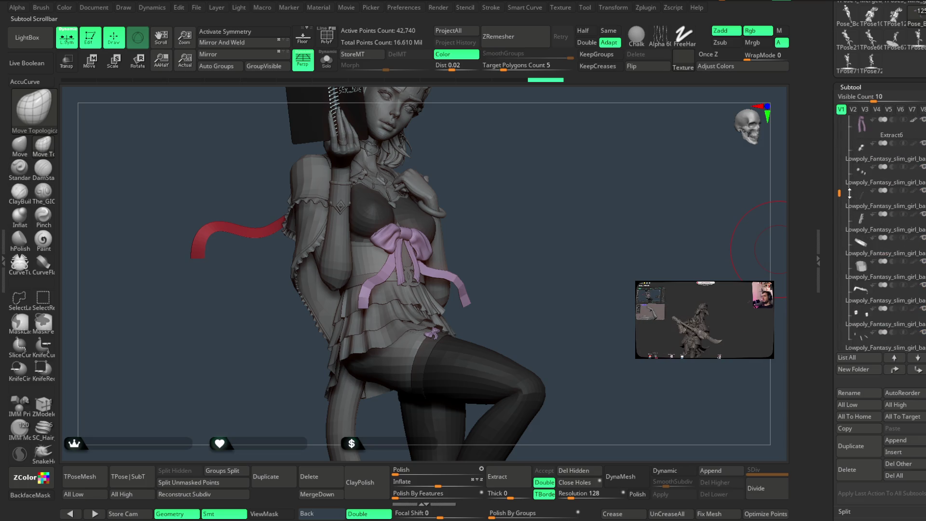
{"action": "scroll", "coordinate": [851, 172], "scroll_direction": "up", "scroll_amount": 1}
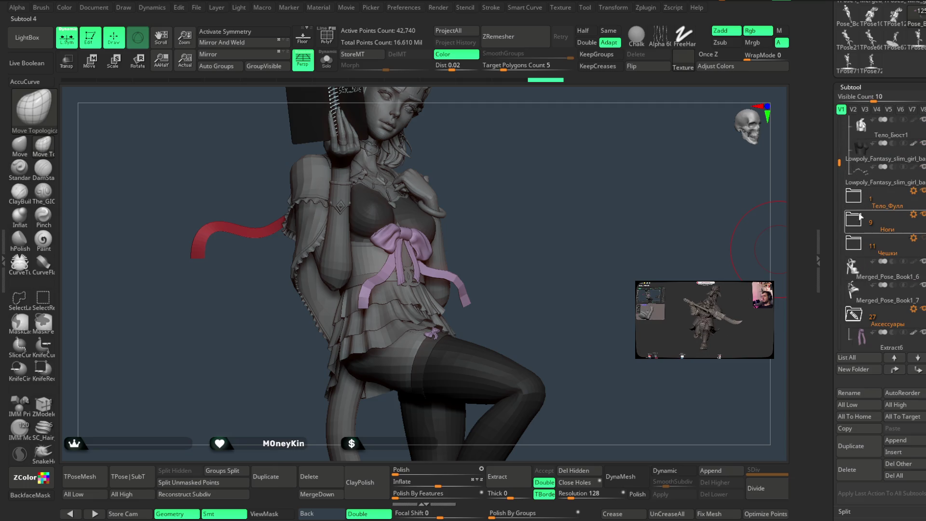
{"action": "mouse_move", "coordinate": [856, 227]}
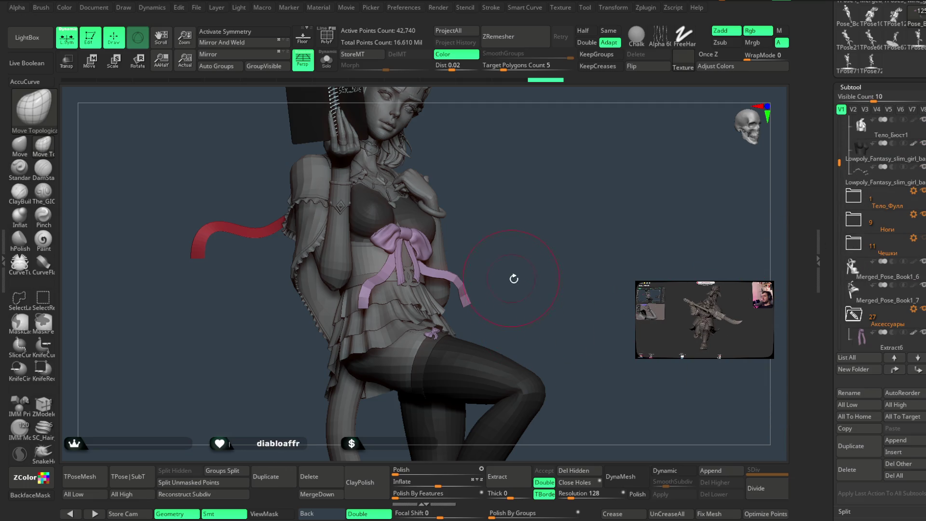
{"action": "left_click_drag", "start_coordinate": [540, 260], "coordinate": [546, 257]}
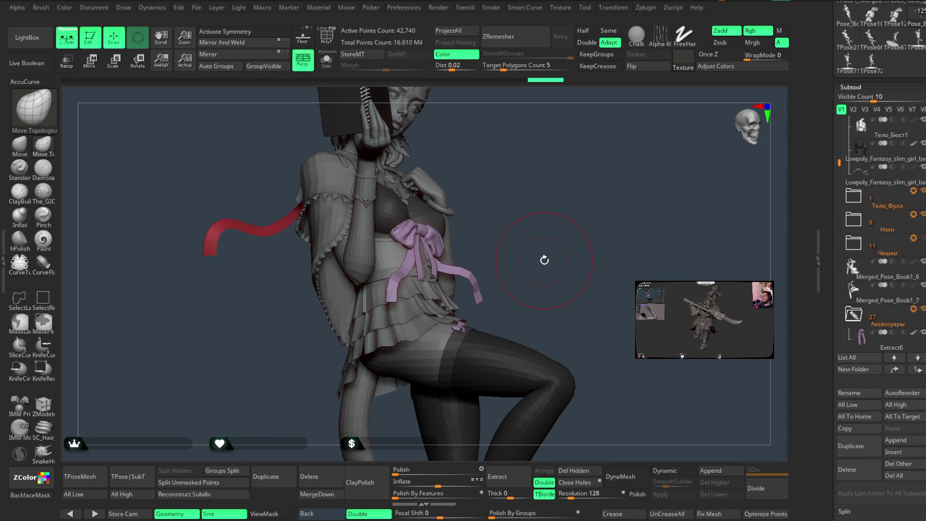
{"action": "left_click", "coordinate": [405, 330], "text": "alt"}
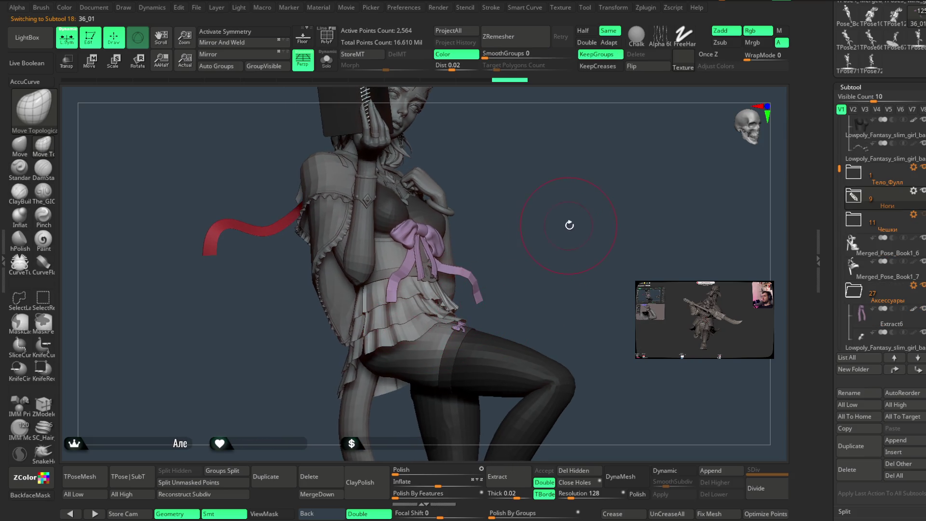
Expand Ноги, activate Pose_Book1_8, then click the hip bow to select Extract2_6
{"action": "left_click_drag", "start_coordinate": [569, 223], "coordinate": [703, 251]}
{"action": "left_click", "coordinate": [854, 200]}
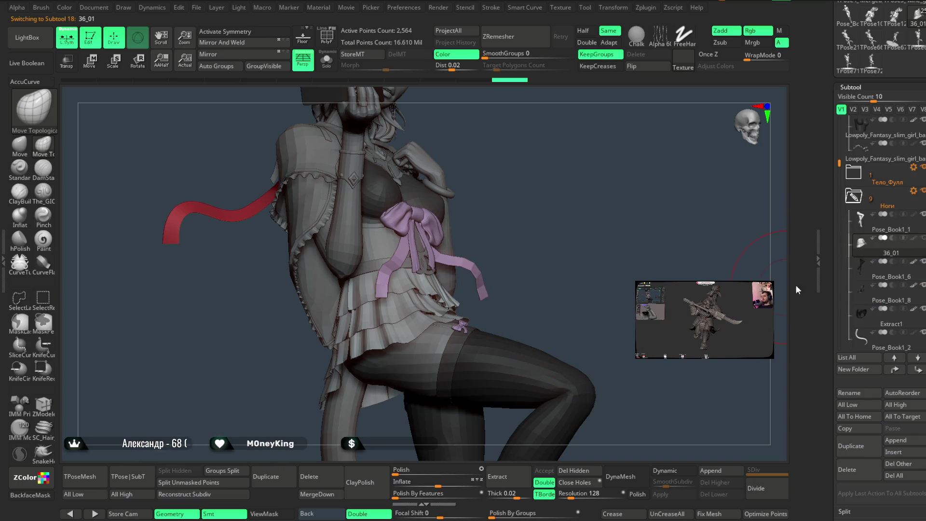
{"action": "scroll", "coordinate": [847, 193], "scroll_direction": "down", "scroll_amount": 4}
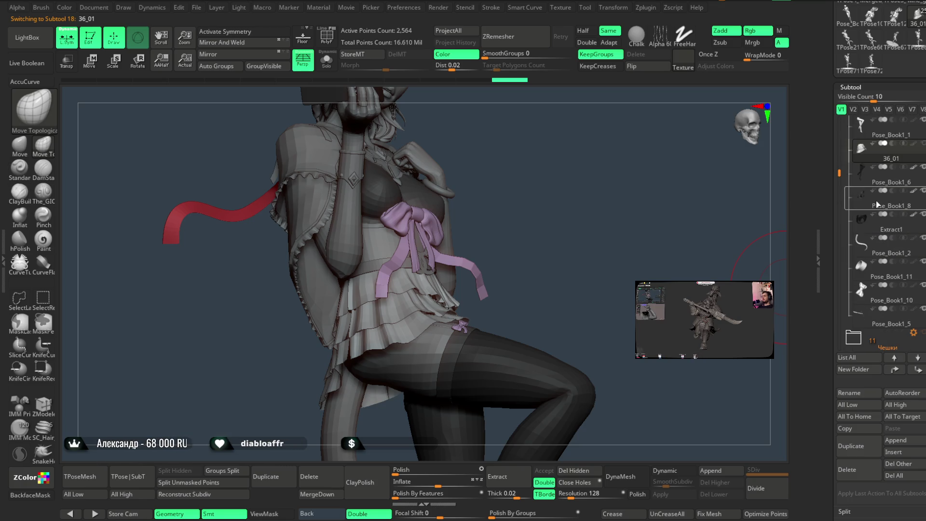
{"action": "left_click", "coordinate": [876, 202]}
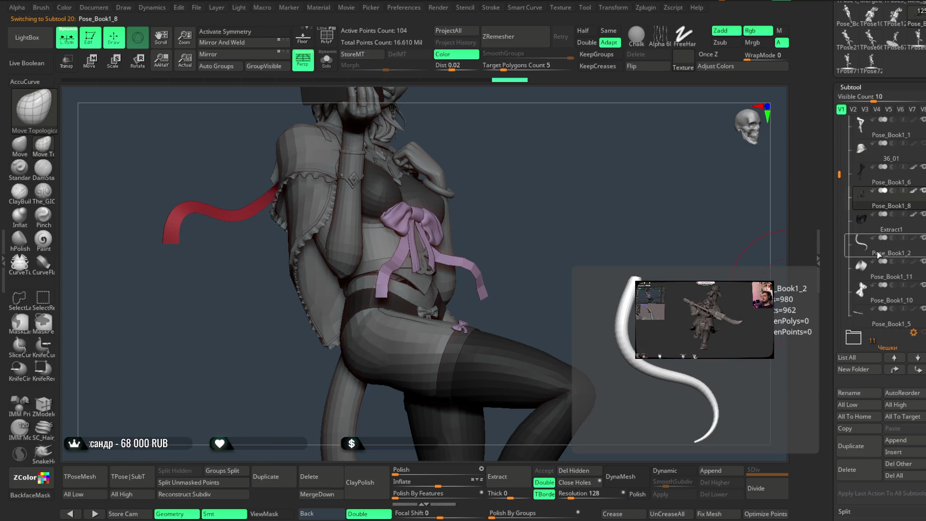
{"action": "left_click_drag", "start_coordinate": [598, 263], "coordinate": [589, 264]}
{"action": "left_click", "coordinate": [445, 310], "text": "alt"}
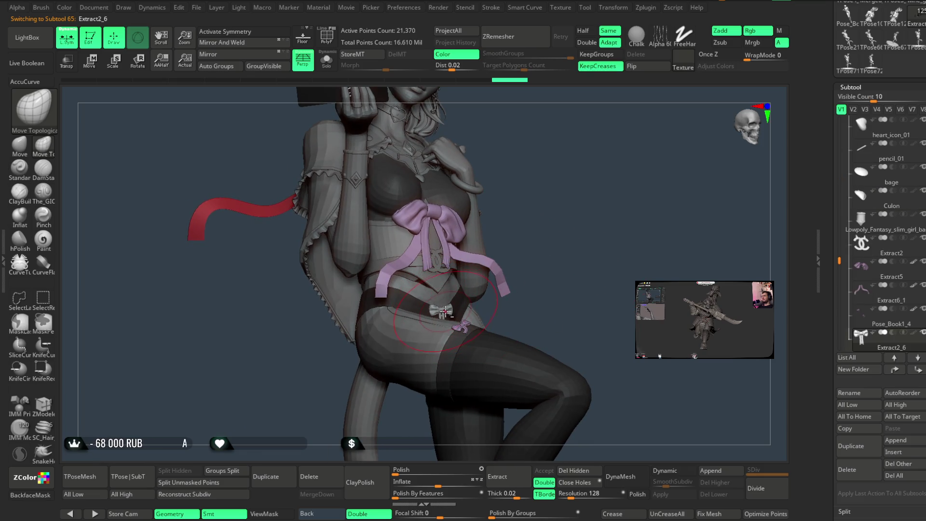
Make the Pose_Book1_5 thigh strap active and switch to the Move brush
{"action": "mouse_move", "coordinate": [583, 279]}
{"action": "left_mouse_down"}
{"action": "mouse_move", "coordinate": [574, 257]}
{"action": "mouse_move", "coordinate": [589, 254]}
{"action": "mouse_move", "coordinate": [588, 317]}
{"action": "mouse_move", "coordinate": [437, 311]}
{"action": "left_mouse_up"}
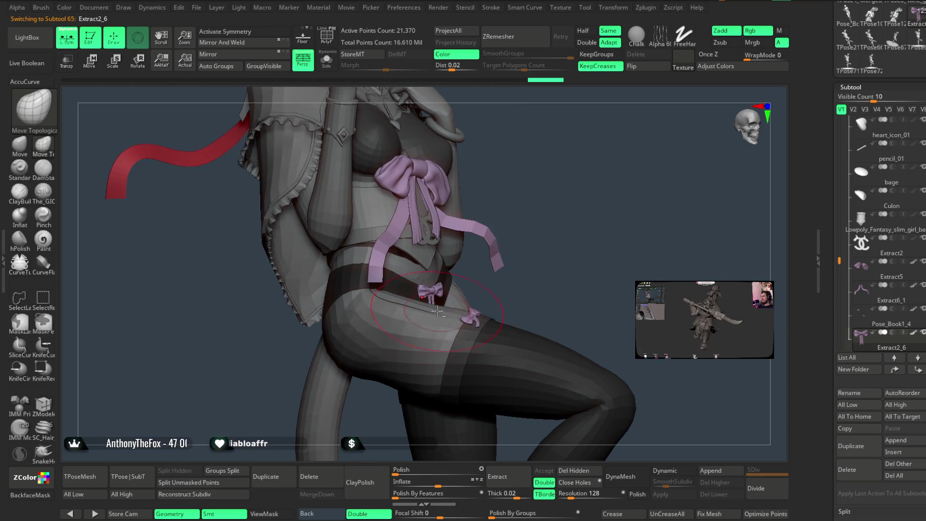
{"action": "left_click", "coordinate": [436, 312], "text": "alt"}
{"action": "mouse_move", "coordinate": [548, 241]}
{"action": "left_mouse_down"}
{"action": "mouse_move", "coordinate": [569, 256]}
{"action": "mouse_move", "coordinate": [759, 269]}
{"action": "left_mouse_up"}
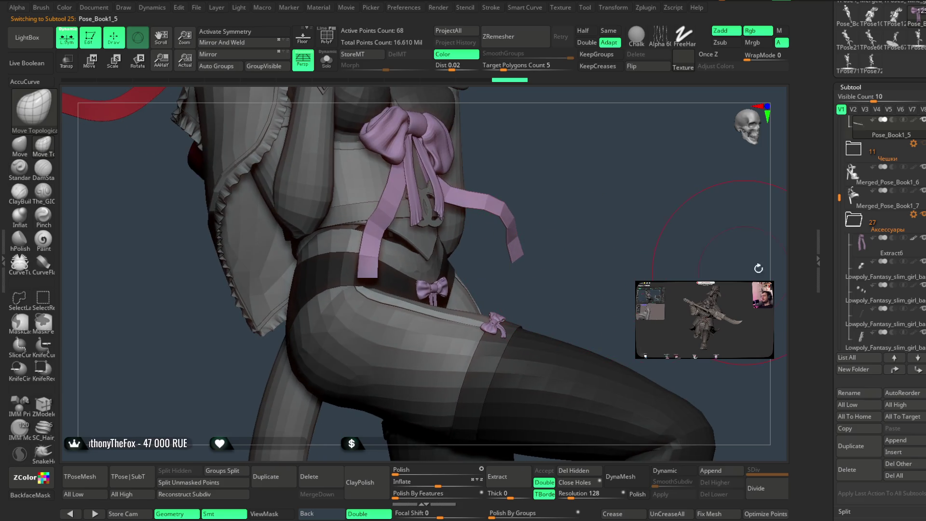
{"action": "mouse_move", "coordinate": [584, 266]}
{"action": "left_mouse_down"}
{"action": "mouse_move", "coordinate": [577, 296]}
{"action": "mouse_move", "coordinate": [630, 320]}
{"action": "mouse_move", "coordinate": [633, 251]}
{"action": "mouse_move", "coordinate": [591, 248]}
{"action": "mouse_move", "coordinate": [597, 215]}
{"action": "mouse_move", "coordinate": [605, 223]}
{"action": "left_mouse_up"}
{"action": "left_click", "coordinate": [25, 150]}
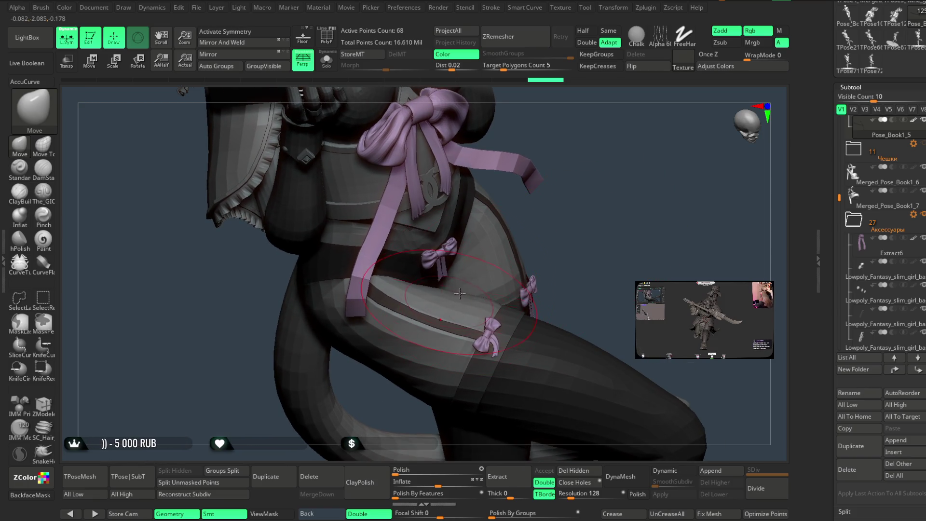
Enlarge the brush and reshape the garter strap down the thigh below the hip bows
{"action": "key", "text": "space"}
{"action": "left_click_drag", "start_coordinate": [567, 217], "coordinate": [412, 320]}
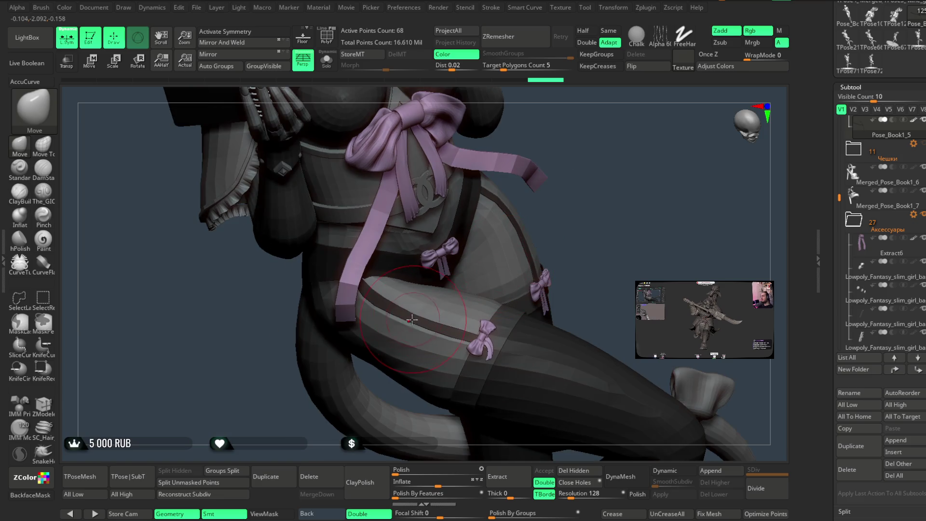
{"action": "mouse_move", "coordinate": [607, 197]}
{"action": "left_mouse_down"}
{"action": "mouse_move", "coordinate": [473, 303]}
{"action": "mouse_move", "coordinate": [443, 315]}
{"action": "left_mouse_up"}
{"action": "key", "text": "space"}
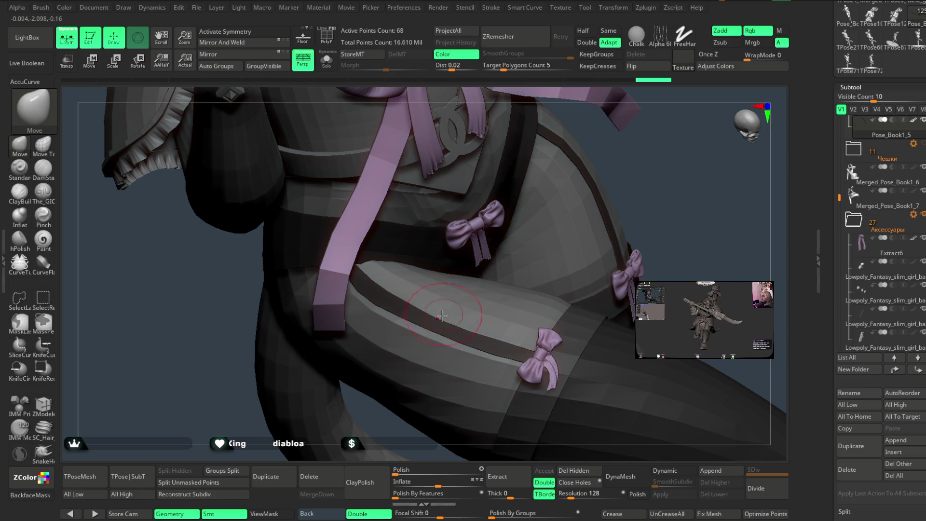
{"action": "left_click_drag", "start_coordinate": [678, 192], "coordinate": [459, 328]}
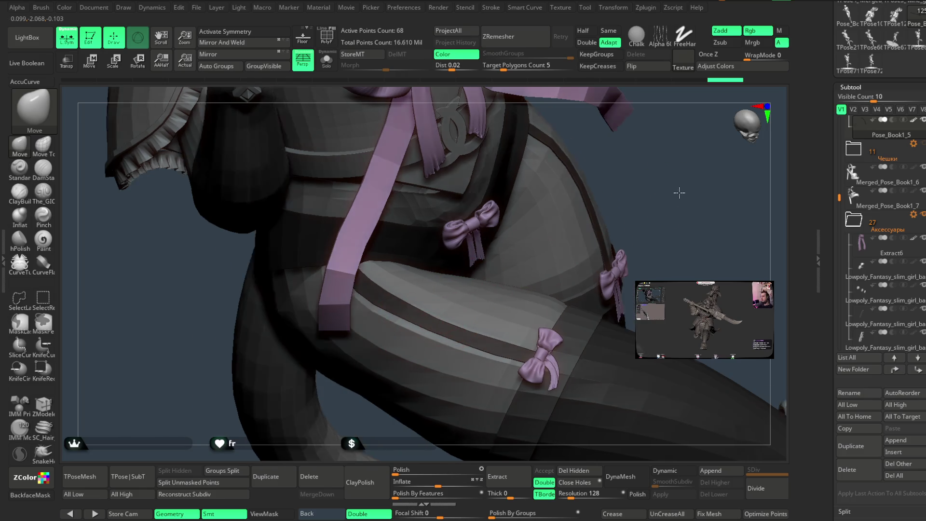
{"action": "left_click_drag", "start_coordinate": [598, 236], "coordinate": [398, 300]}
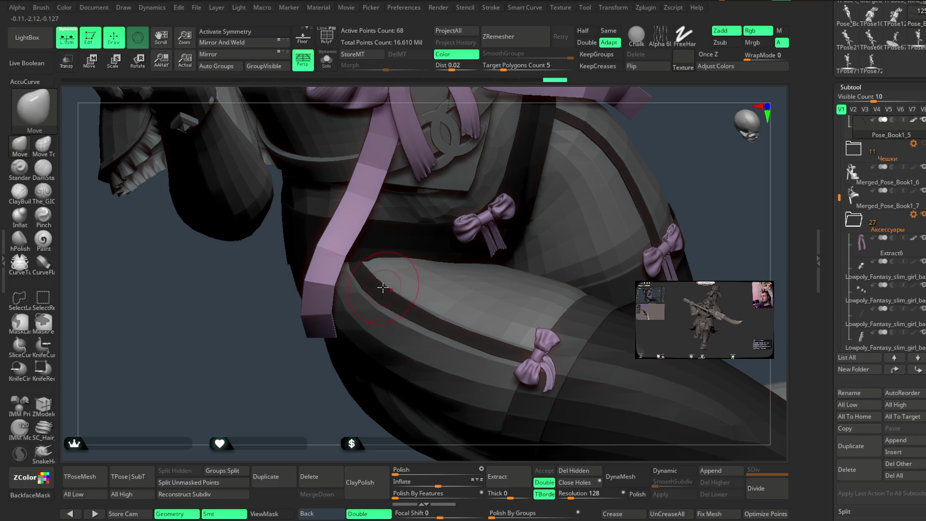
{"action": "left_click_drag", "start_coordinate": [341, 427], "coordinate": [400, 336]}
{"action": "mouse_move", "coordinate": [682, 198]}
{"action": "left_mouse_down"}
{"action": "mouse_move", "coordinate": [681, 182]}
{"action": "mouse_move", "coordinate": [661, 194]}
{"action": "mouse_move", "coordinate": [678, 206]}
{"action": "mouse_move", "coordinate": [627, 241]}
{"action": "left_mouse_up"}
{"action": "key", "text": "space"}
{"action": "mouse_move", "coordinate": [562, 272]}
{"action": "left_mouse_down"}
{"action": "mouse_move", "coordinate": [593, 270]}
{"action": "mouse_move", "coordinate": [600, 251]}
{"action": "left_mouse_up"}
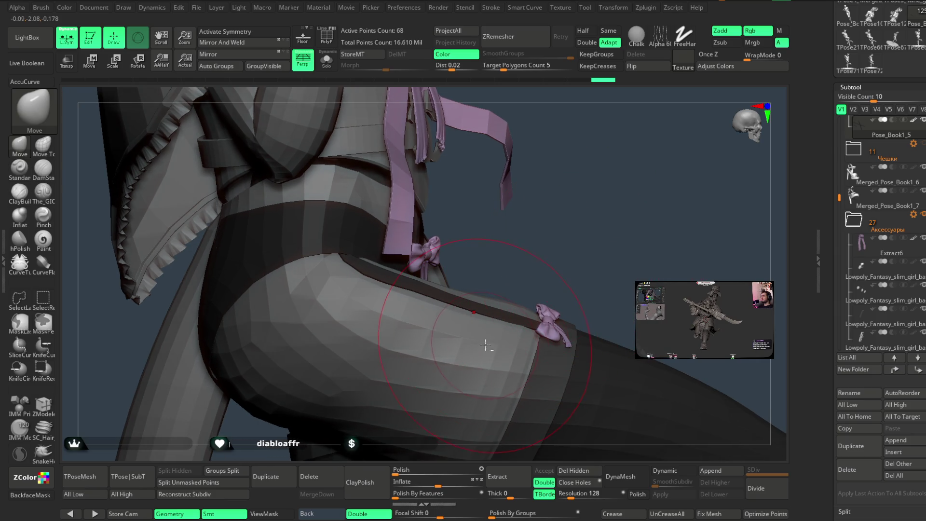
{"action": "mouse_move", "coordinate": [489, 321]}
{"action": "left_mouse_down"}
{"action": "mouse_move", "coordinate": [585, 243]}
{"action": "mouse_move", "coordinate": [577, 265]}
{"action": "mouse_move", "coordinate": [574, 239]}
{"action": "mouse_move", "coordinate": [597, 271]}
{"action": "left_mouse_up"}
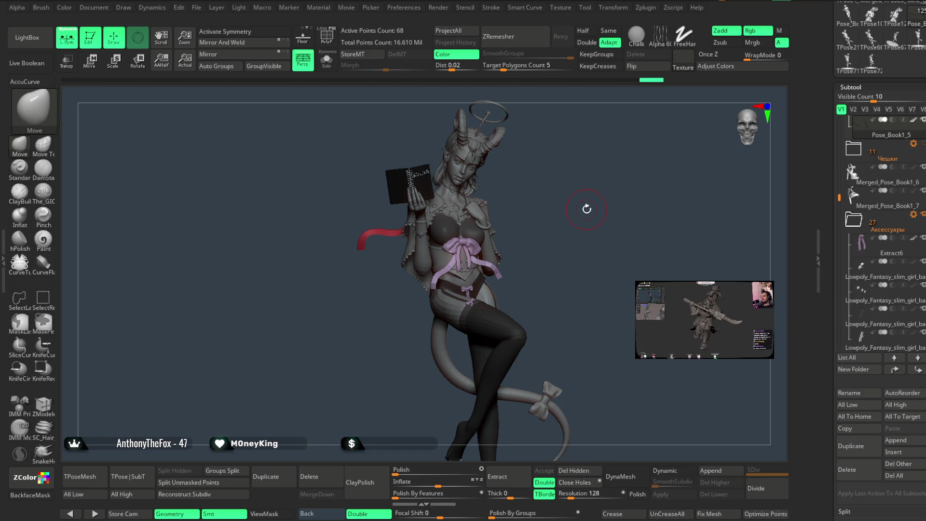
{"action": "mouse_move", "coordinate": [544, 283]}
{"action": "left_mouse_down"}
{"action": "mouse_move", "coordinate": [560, 240]}
{"action": "mouse_move", "coordinate": [566, 245]}
{"action": "mouse_move", "coordinate": [551, 248]}
{"action": "left_mouse_up"}
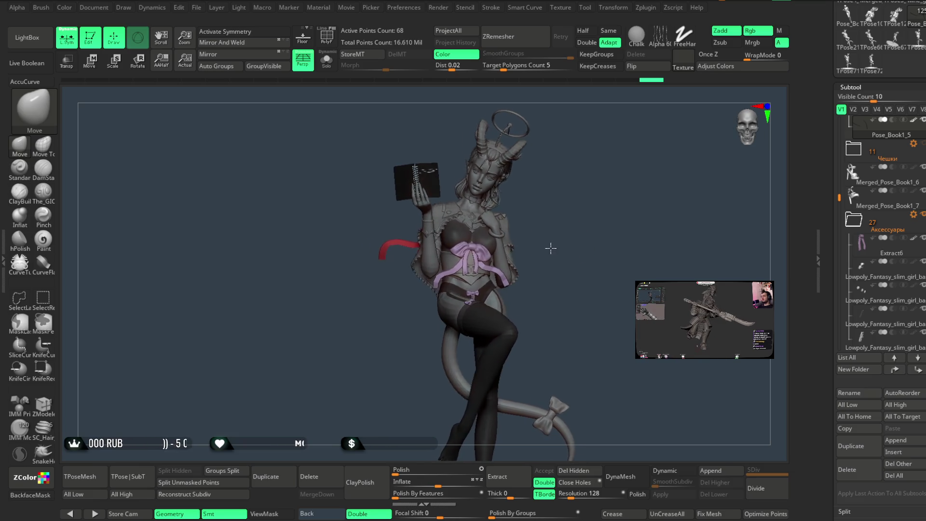
{"action": "mouse_move", "coordinate": [551, 248]}
{"action": "left_mouse_down"}
{"action": "mouse_move", "coordinate": [563, 285]}
{"action": "mouse_move", "coordinate": [511, 250]}
{"action": "mouse_move", "coordinate": [559, 271]}
{"action": "mouse_move", "coordinate": [596, 261]}
{"action": "mouse_move", "coordinate": [587, 289]}
{"action": "mouse_move", "coordinate": [605, 253]}
{"action": "left_mouse_up"}
{"action": "key", "text": "space"}
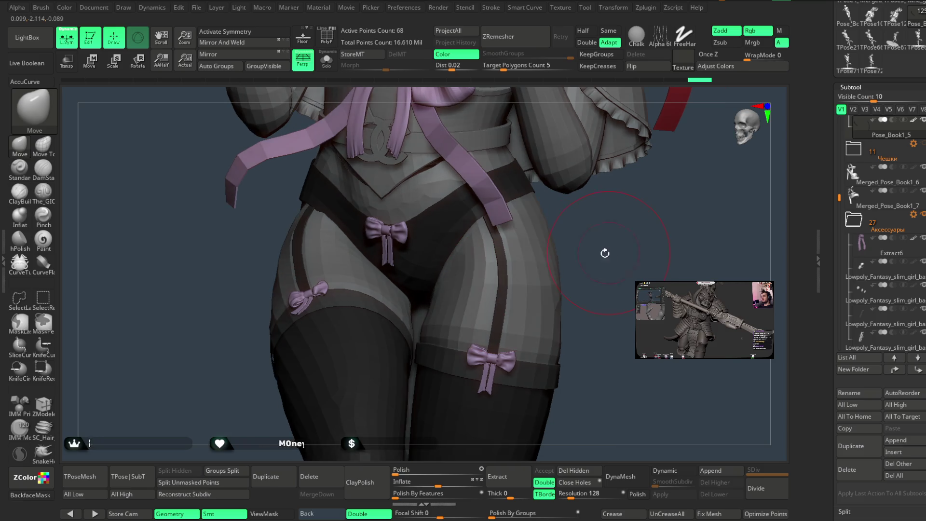
{"action": "key", "text": "space"}
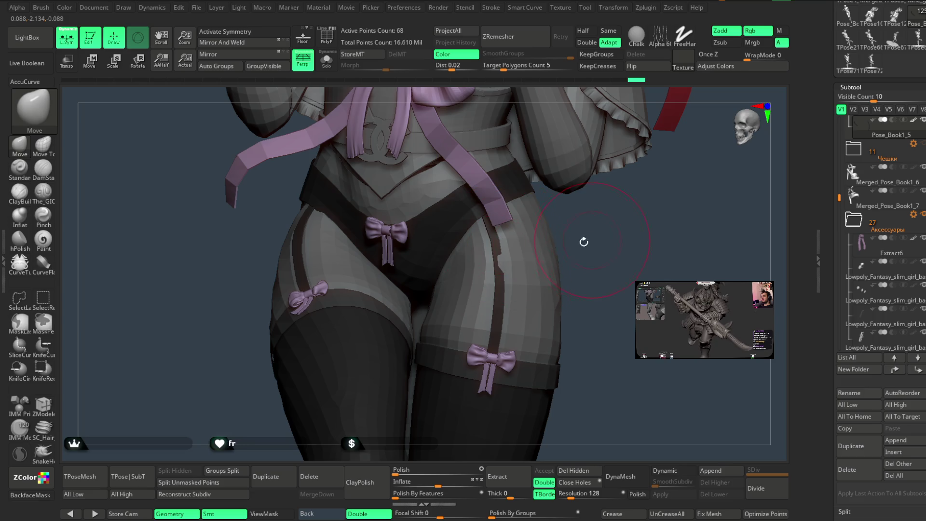
{"action": "left_click", "coordinate": [505, 262], "text": "alt"}
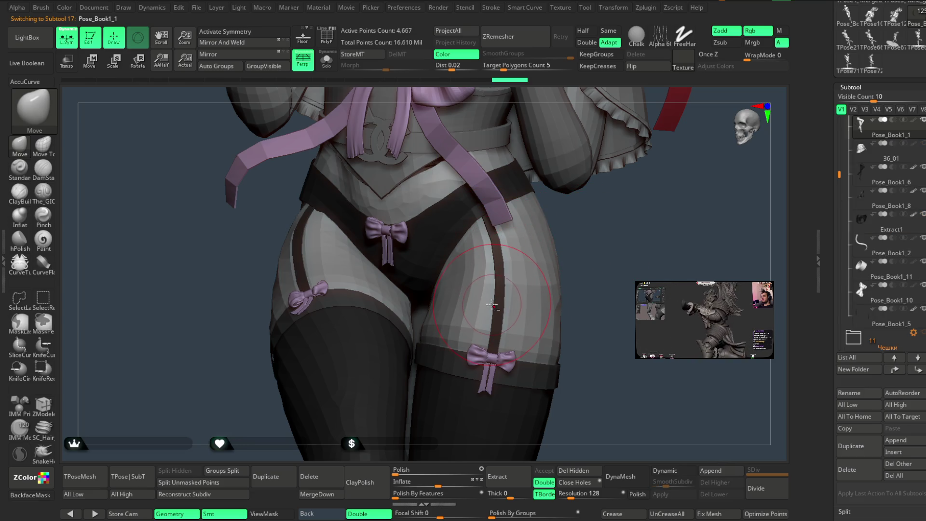
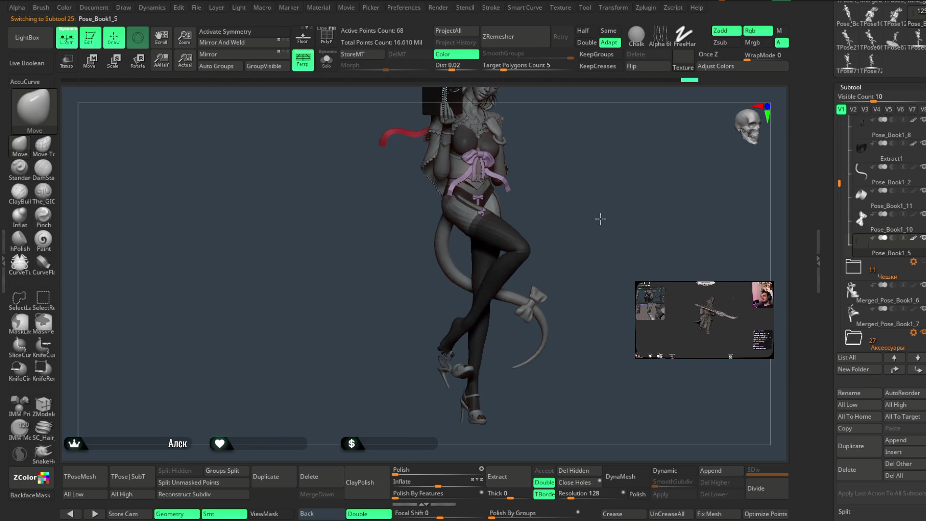
Make the shoe held in her hand the active subtool and zoom in on its strap
{"action": "mouse_move", "coordinate": [608, 222]}
{"action": "left_mouse_down"}
{"action": "mouse_move", "coordinate": [630, 192]}
{"action": "mouse_move", "coordinate": [571, 239]}
{"action": "left_mouse_up"}
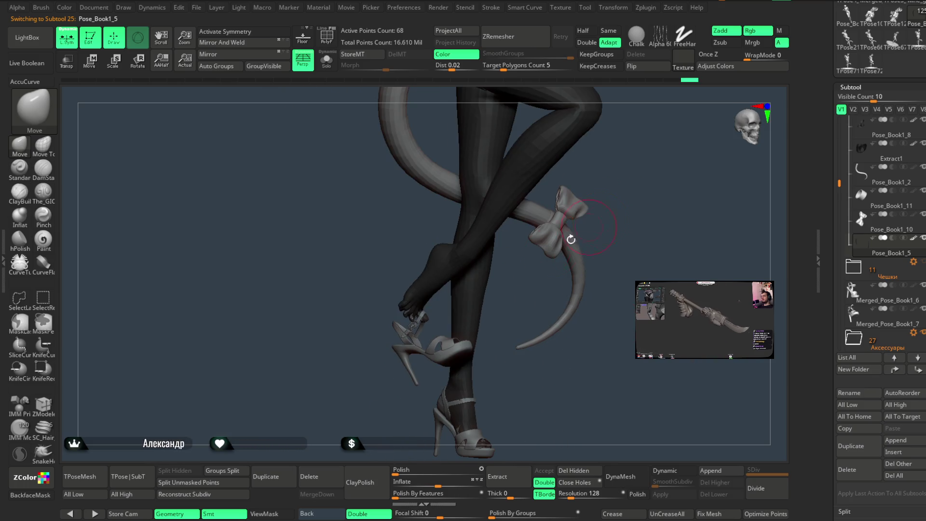
{"action": "left_click", "coordinate": [422, 315], "text": "alt"}
{"action": "mouse_move", "coordinate": [434, 306]}
{"action": "left_mouse_down"}
{"action": "mouse_move", "coordinate": [690, 140]}
{"action": "mouse_move", "coordinate": [455, 311]}
{"action": "mouse_move", "coordinate": [479, 269]}
{"action": "left_mouse_up"}
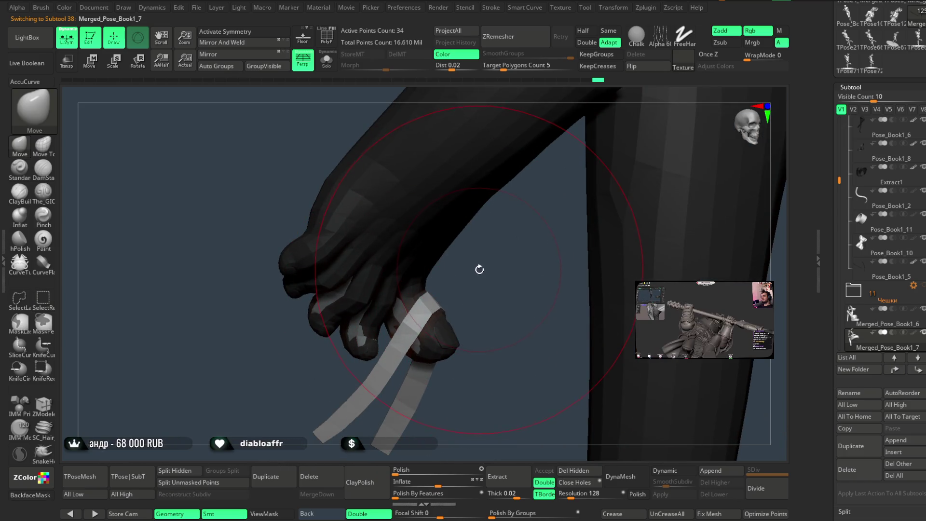
{"action": "key", "text": "space"}
{"action": "mouse_move", "coordinate": [479, 269]}
{"action": "left_mouse_down"}
{"action": "mouse_move", "coordinate": [510, 291]}
{"action": "mouse_move", "coordinate": [523, 256]}
{"action": "left_mouse_up"}
Extrude the strap into a thick band with ZModeler's QMesh > Polygroup All
{"action": "key", "text": "b"}
{"action": "key", "text": "z"}
{"action": "key", "text": "m"}
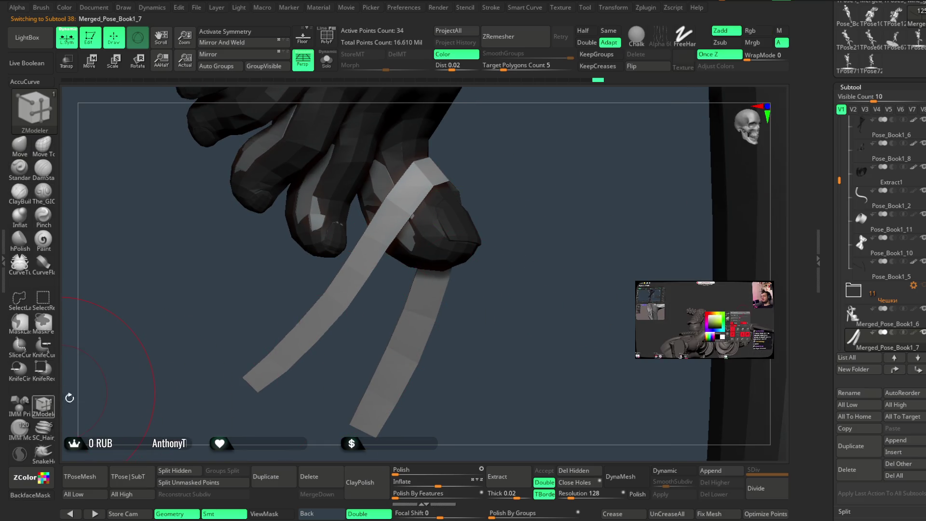
{"action": "left_click_drag", "start_coordinate": [70, 397], "coordinate": [491, 313]}
{"action": "key", "text": "space"}
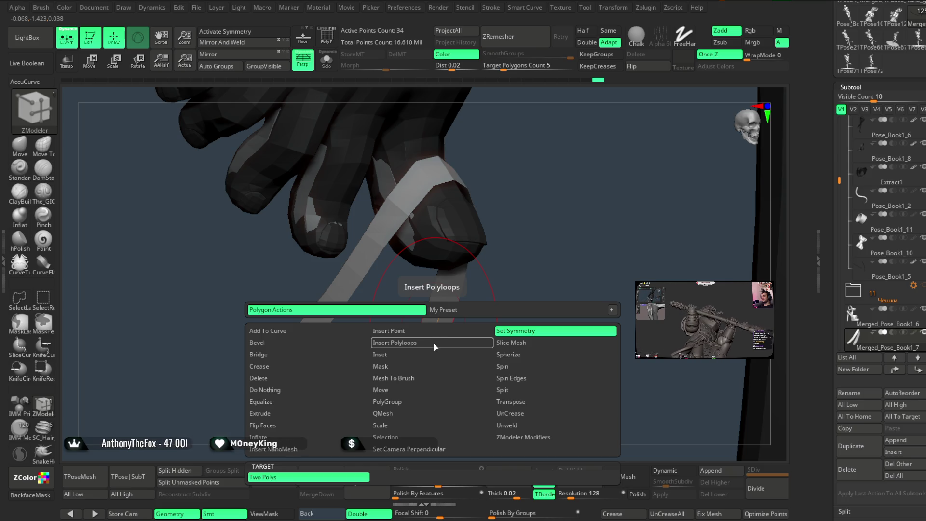
{"action": "left_click", "coordinate": [410, 414]}
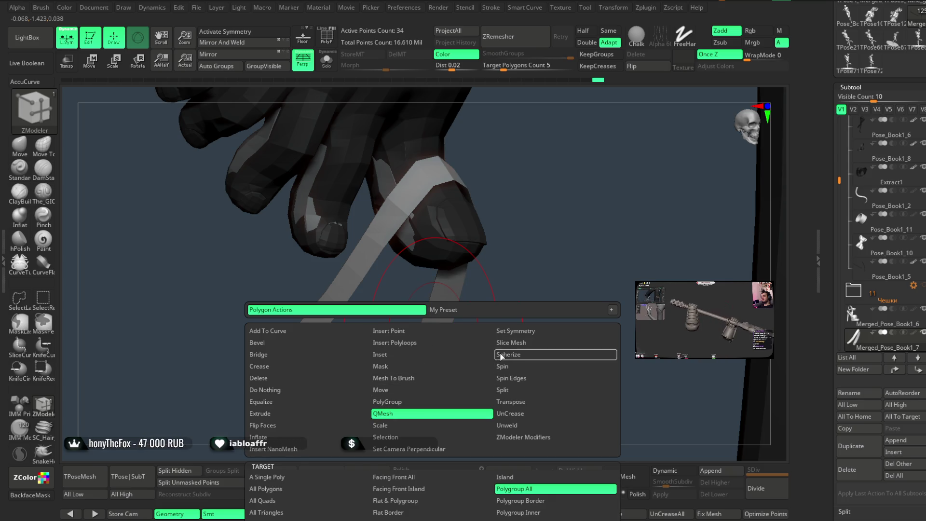
{"action": "left_click_drag", "start_coordinate": [563, 230], "coordinate": [536, 250]}
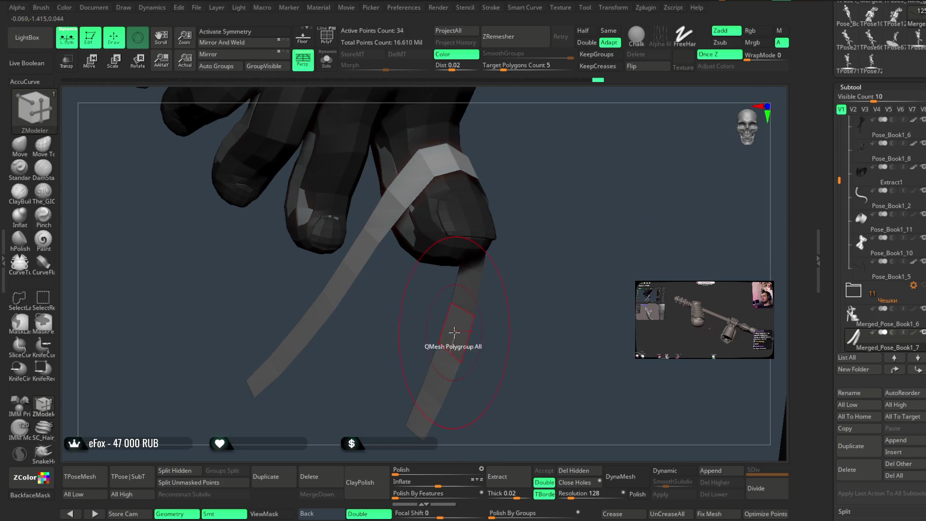
{"action": "key", "text": "space"}
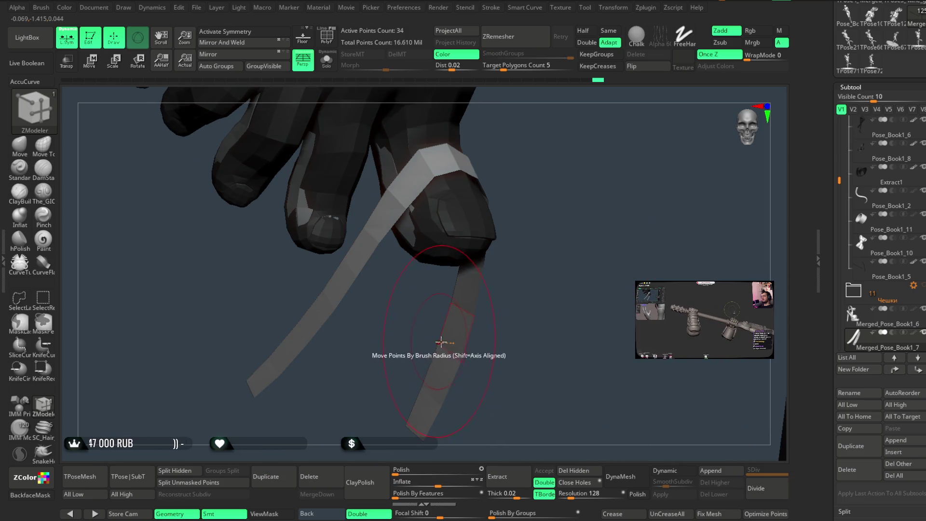
{"action": "left_click_drag", "start_coordinate": [450, 331], "coordinate": [448, 333]}
{"action": "mouse_move", "coordinate": [574, 240]}
{"action": "left_mouse_down"}
{"action": "mouse_move", "coordinate": [556, 226]}
{"action": "mouse_move", "coordinate": [532, 265]}
{"action": "mouse_move", "coordinate": [541, 316]}
{"action": "left_mouse_up"}
{"action": "left_click", "coordinate": [563, 232], "text": "ctrl+shift"}
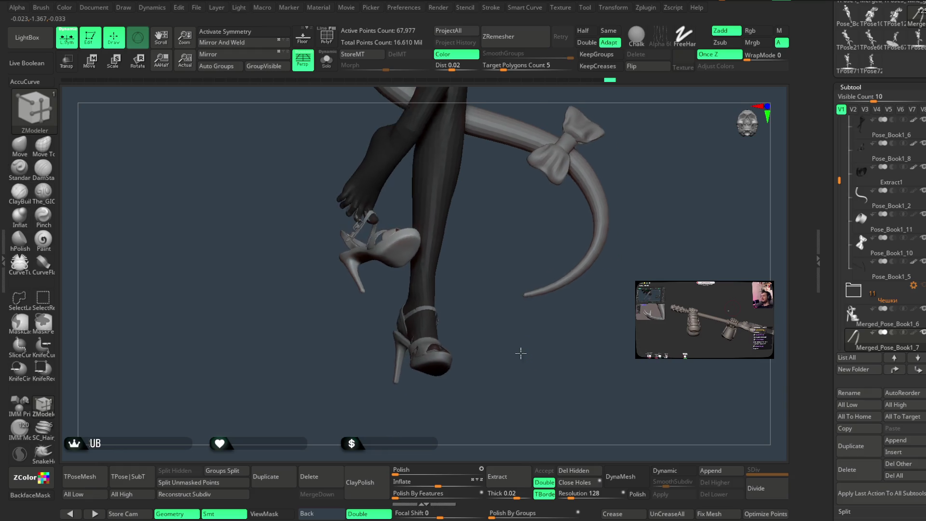
Solo the standing shoe's ankle strap and QMesh it to a thick band (34 to 68 points)
{"action": "mouse_move", "coordinate": [541, 316]}
{"action": "left_mouse_down"}
{"action": "mouse_move", "coordinate": [478, 320]}
{"action": "mouse_move", "coordinate": [458, 292]}
{"action": "left_mouse_up"}
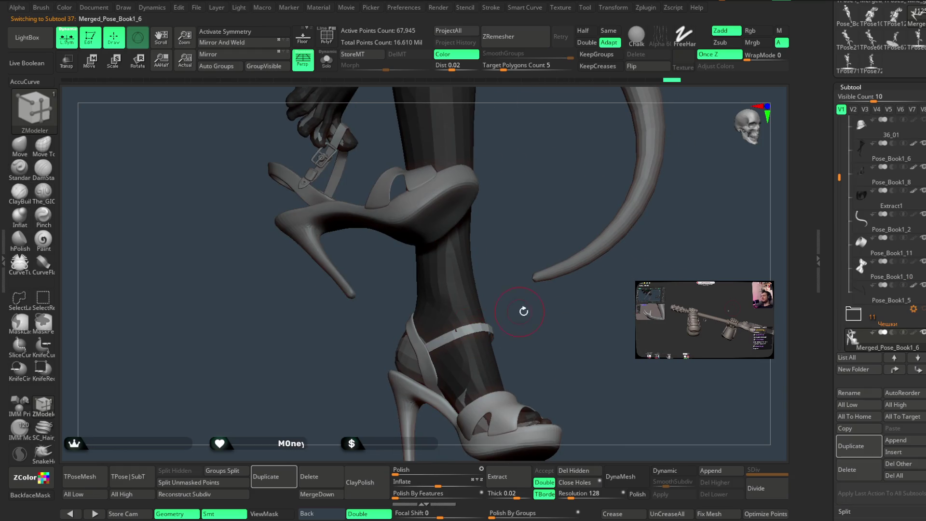
{"action": "left_click", "coordinate": [459, 292], "text": "alt"}
{"action": "left_click", "coordinate": [458, 292], "text": "ctrl+shift"}
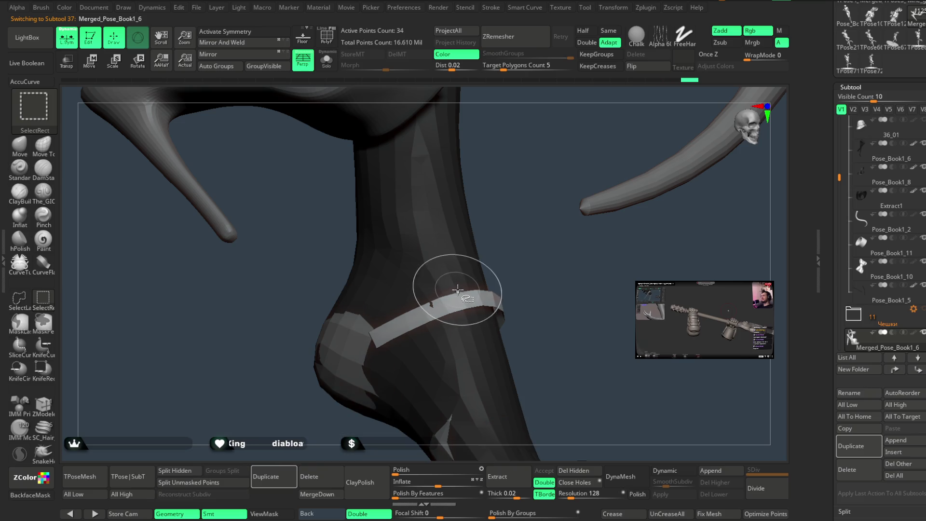
{"action": "left_click_drag", "start_coordinate": [550, 254], "coordinate": [600, 257]}
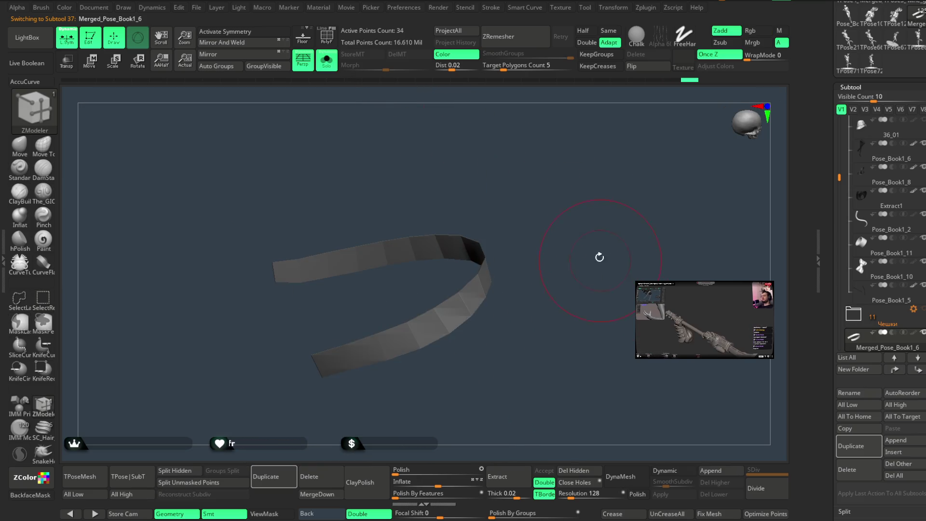
{"action": "left_click", "coordinate": [450, 246]}
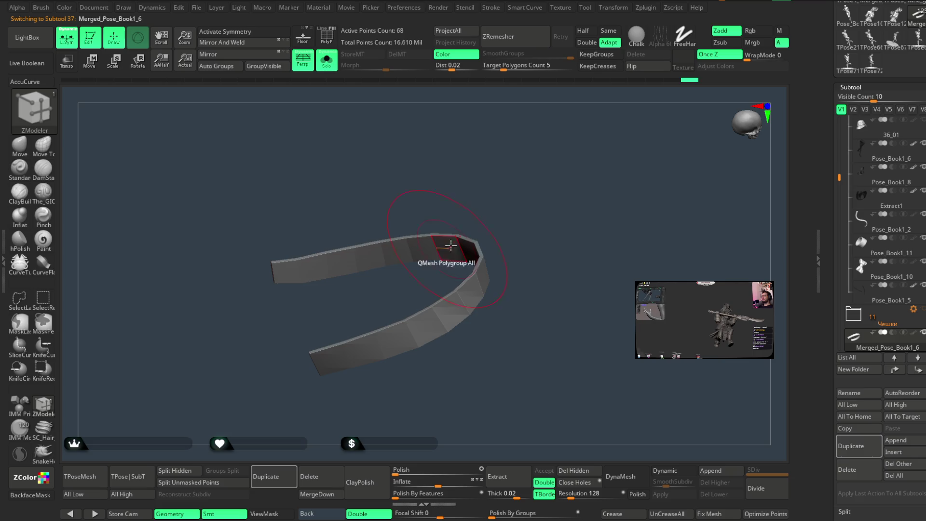
{"action": "left_click_drag", "start_coordinate": [564, 178], "coordinate": [558, 188]}
{"action": "mouse_move", "coordinate": [562, 233]}
{"action": "left_mouse_down"}
{"action": "mouse_move", "coordinate": [516, 252]}
{"action": "mouse_move", "coordinate": [582, 256]}
{"action": "mouse_move", "coordinate": [553, 293]}
{"action": "mouse_move", "coordinate": [579, 281]}
{"action": "left_mouse_up"}
{"action": "left_click", "coordinate": [326, 60]}
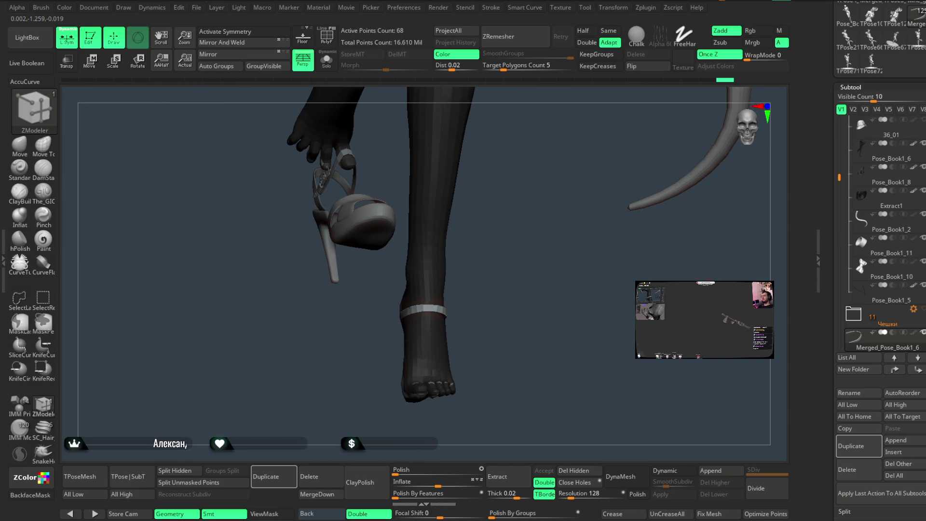
Scroll the Subtool list and collapse the Аксессуары and Накидка folders
{"action": "scroll", "coordinate": [871, 206], "scroll_direction": "down", "scroll_amount": 3}
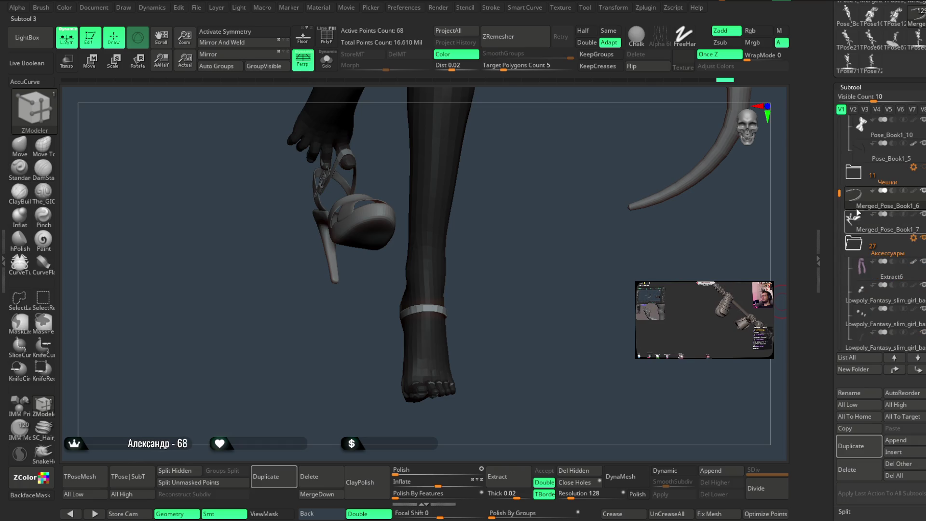
{"action": "scroll", "coordinate": [863, 202], "scroll_direction": "down", "scroll_amount": 2}
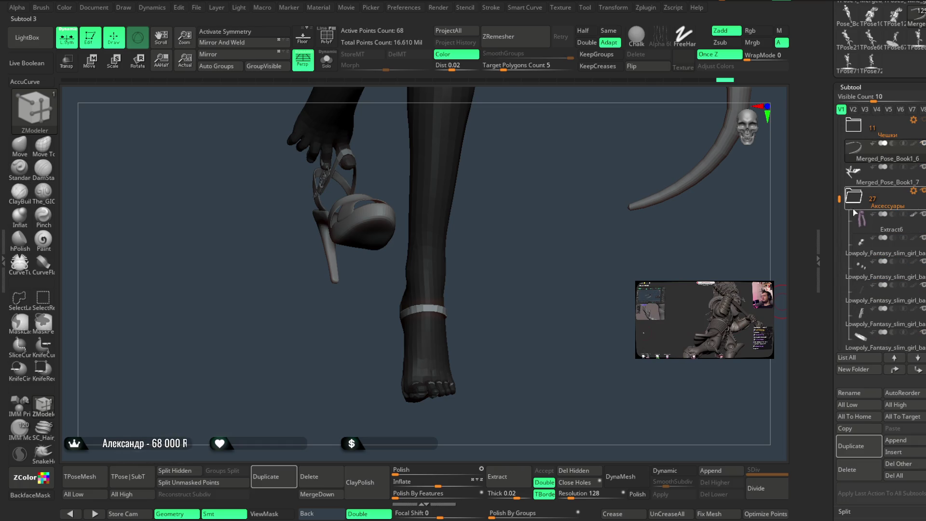
{"action": "left_click", "coordinate": [853, 206]}
{"action": "left_click_drag", "start_coordinate": [839, 242], "coordinate": [839, 253]}
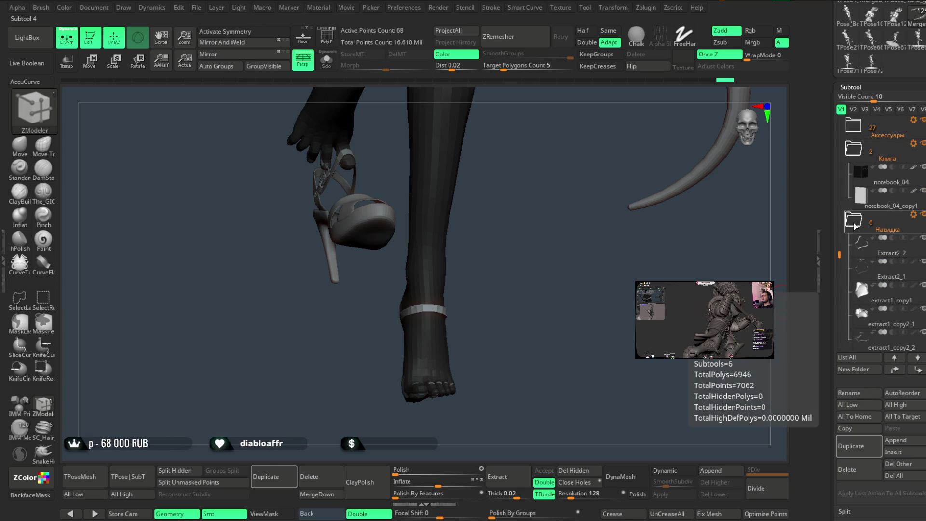
{"action": "left_click", "coordinate": [855, 223]}
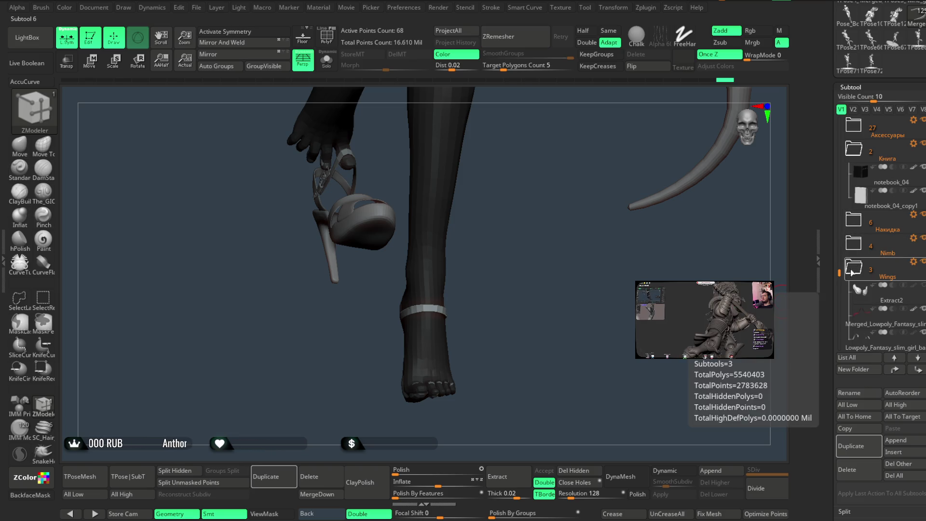
{"action": "left_click_drag", "start_coordinate": [839, 280], "coordinate": [838, 302]}
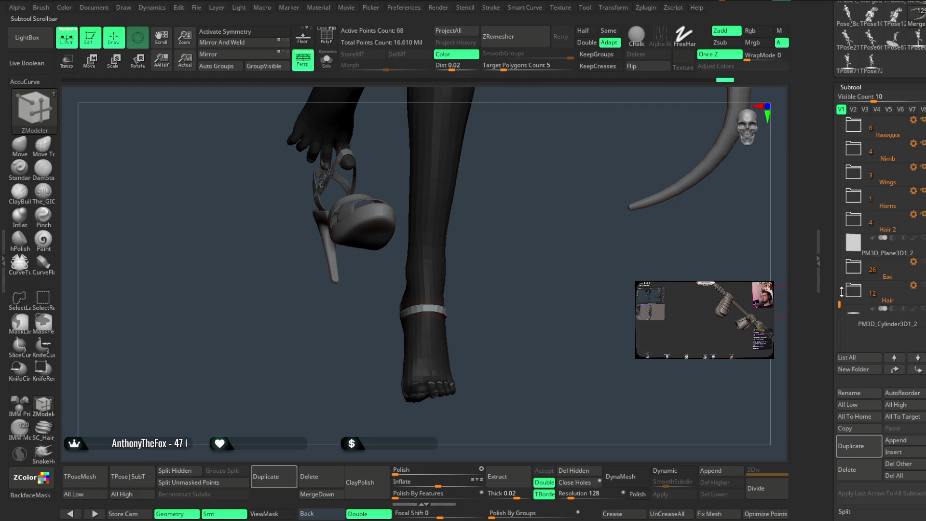
{"action": "left_click_drag", "start_coordinate": [841, 291], "coordinate": [844, 279]}
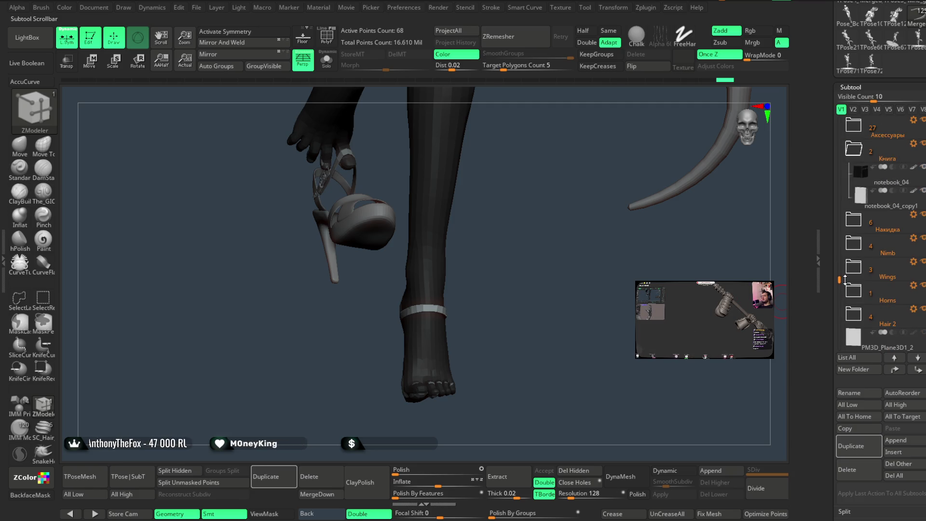
{"action": "mouse_move", "coordinate": [558, 314]}
{"action": "left_mouse_down"}
{"action": "mouse_move", "coordinate": [525, 298]}
{"action": "mouse_move", "coordinate": [560, 279]}
{"action": "mouse_move", "coordinate": [557, 315]}
{"action": "mouse_move", "coordinate": [593, 272]}
{"action": "mouse_move", "coordinate": [589, 244]}
{"action": "mouse_move", "coordinate": [593, 265]}
{"action": "mouse_move", "coordinate": [581, 257]}
{"action": "mouse_move", "coordinate": [599, 256]}
{"action": "mouse_move", "coordinate": [596, 275]}
{"action": "mouse_move", "coordinate": [592, 269]}
{"action": "mouse_move", "coordinate": [599, 275]}
{"action": "mouse_move", "coordinate": [587, 263]}
{"action": "mouse_move", "coordinate": [596, 285]}
{"action": "mouse_move", "coordinate": [553, 241]}
{"action": "mouse_move", "coordinate": [531, 257]}
{"action": "left_mouse_up"}
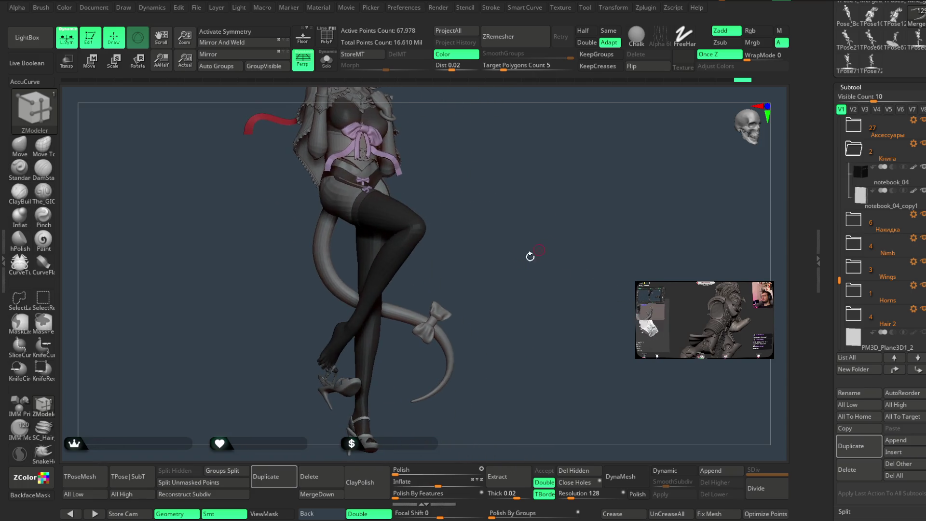
Select the tail bow Pose_Book1_10 and fill it with the pink-purple colour
{"action": "left_click", "coordinate": [531, 256], "text": "alt"}
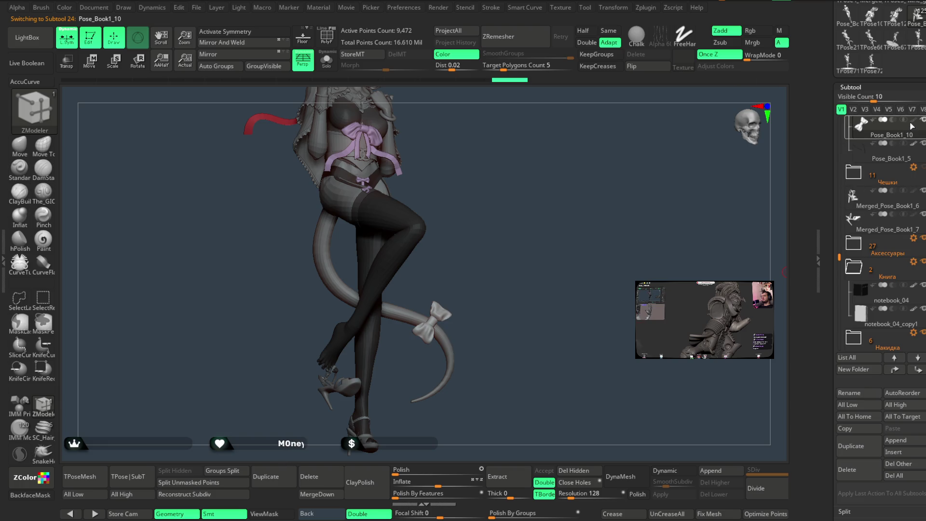
{"action": "left_click_drag", "start_coordinate": [534, 294], "coordinate": [559, 270]}
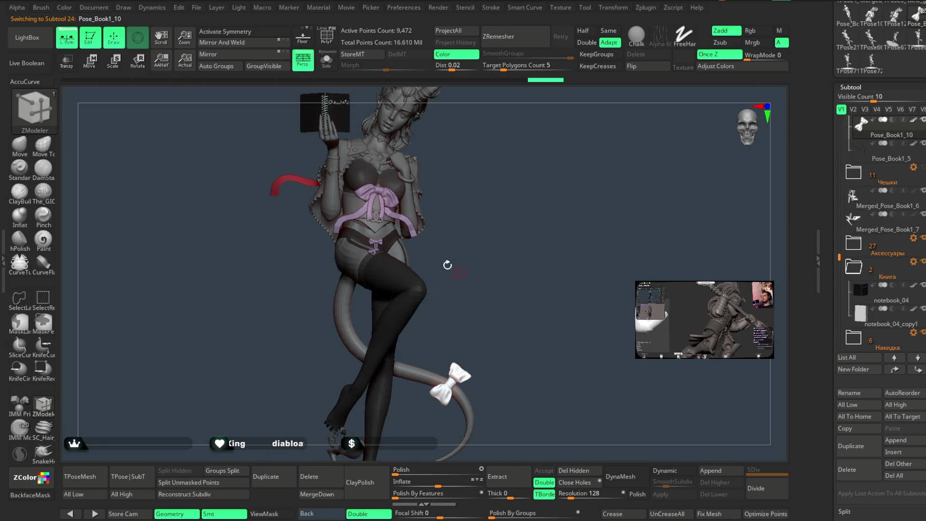
{"action": "scroll", "coordinate": [881, 242], "scroll_direction": "up", "scroll_amount": 3}
{"action": "scroll", "coordinate": [881, 242], "scroll_direction": "up", "scroll_amount": 3}
{"action": "scroll", "coordinate": [881, 241], "scroll_direction": "up", "scroll_amount": 3}
{"action": "scroll", "coordinate": [852, 93], "scroll_direction": "up", "scroll_amount": 2}
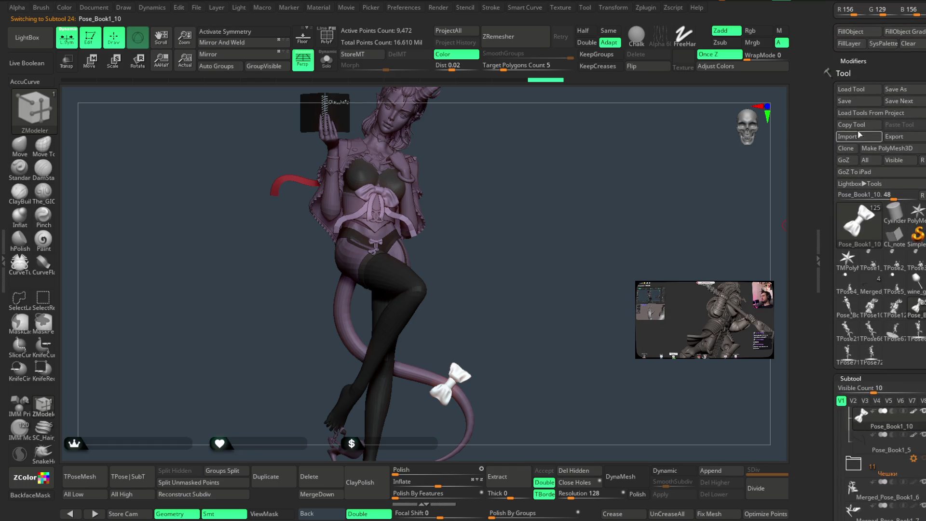
{"action": "scroll", "coordinate": [852, 92], "scroll_direction": "up", "scroll_amount": 2}
{"action": "scroll", "coordinate": [852, 93], "scroll_direction": "up", "scroll_amount": 2}
{"action": "left_click", "coordinate": [852, 93]}
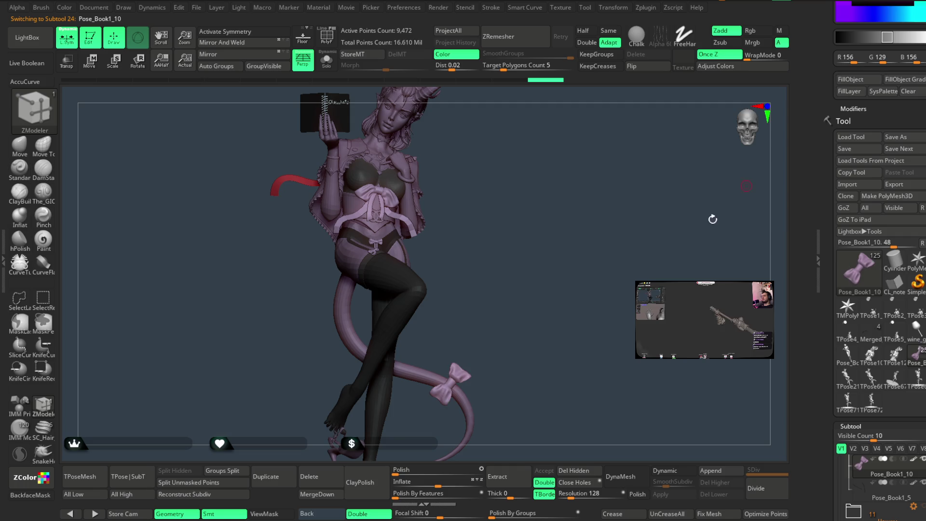
Change the active colour to a progressively darker grey
{"action": "scroll", "coordinate": [852, 92], "scroll_direction": "up", "scroll_amount": 2}
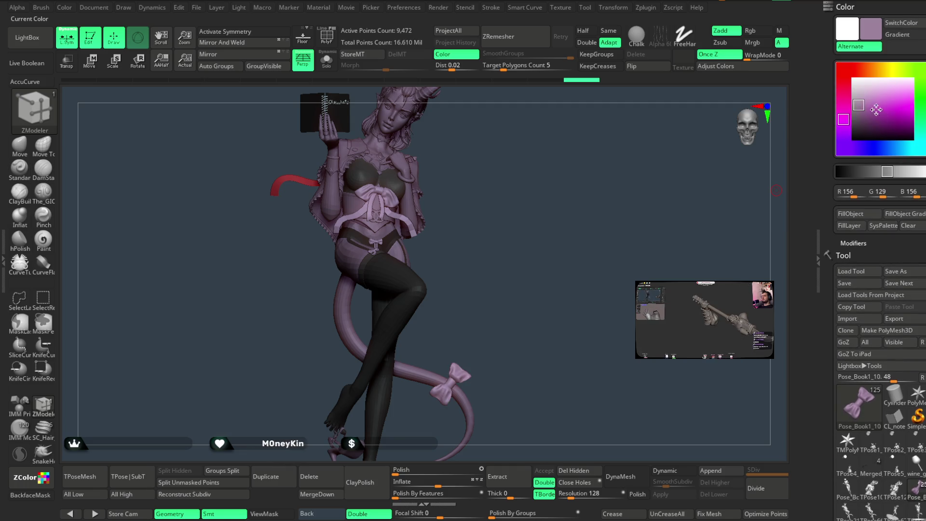
{"action": "left_click", "coordinate": [854, 93]}
{"action": "mouse_move", "coordinate": [609, 310]}
{"action": "left_mouse_down"}
{"action": "mouse_move", "coordinate": [624, 302]}
{"action": "mouse_move", "coordinate": [595, 285]}
{"action": "mouse_move", "coordinate": [595, 310]}
{"action": "mouse_move", "coordinate": [624, 299]}
{"action": "mouse_move", "coordinate": [628, 259]}
{"action": "mouse_move", "coordinate": [641, 254]}
{"action": "left_mouse_up"}
{"action": "left_click", "coordinate": [854, 101]}
{"action": "left_click", "coordinate": [854, 109]}
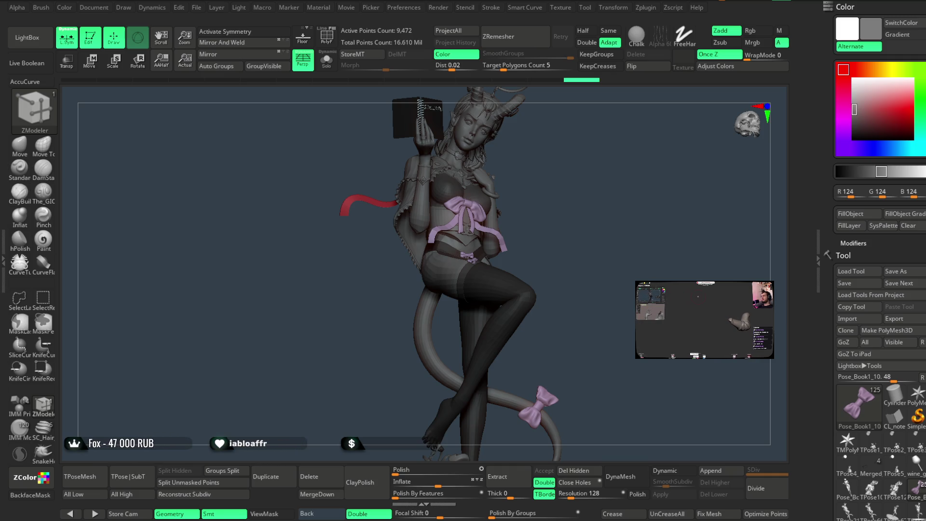
{"action": "left_click", "coordinate": [197, 8]}
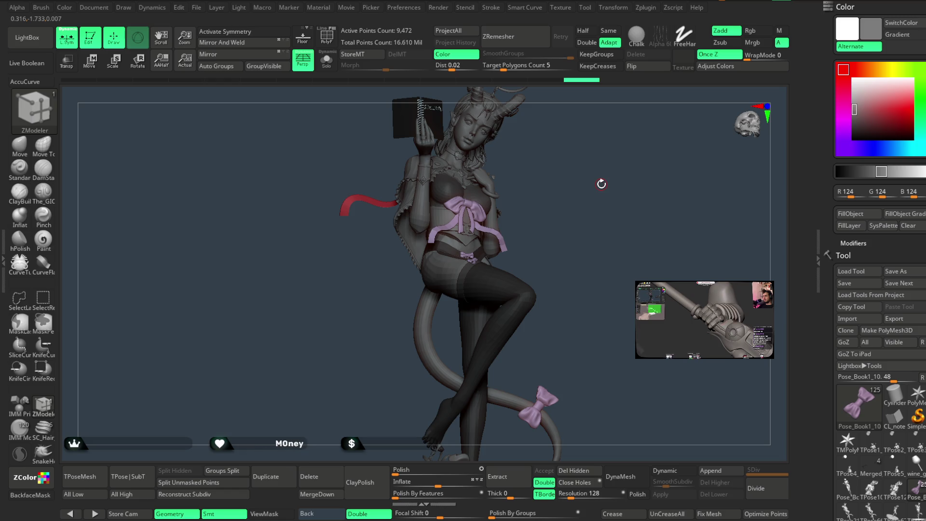
Select the tail bow and rotate it around the tail with the Transpose gizmo
{"action": "left_click_drag", "start_coordinate": [563, 217], "coordinate": [588, 216]}
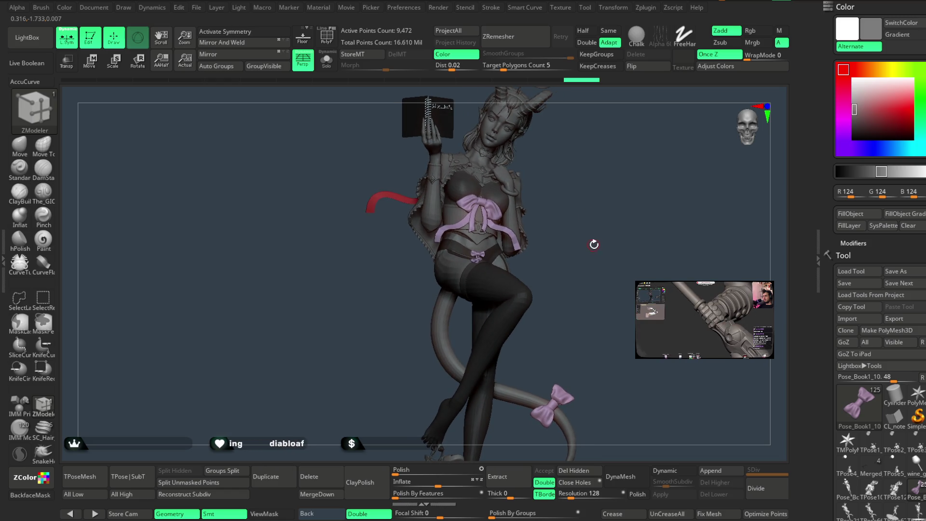
{"action": "left_click_drag", "start_coordinate": [616, 265], "coordinate": [495, 262]}
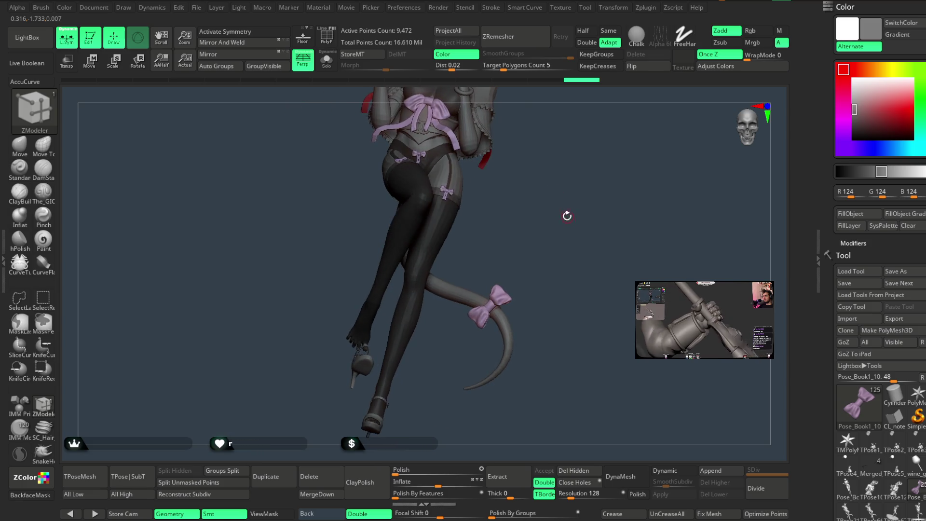
{"action": "left_click_drag", "start_coordinate": [540, 221], "coordinate": [589, 213], "text": "alt"}
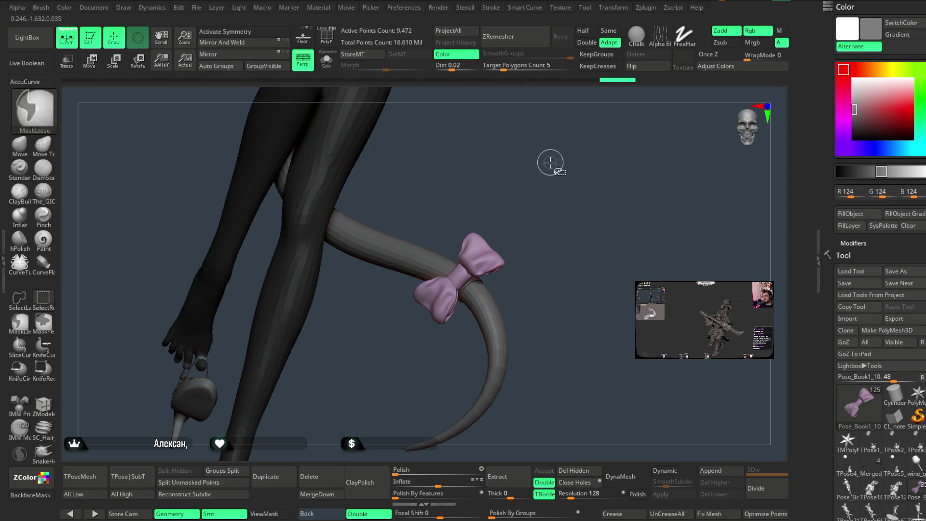
{"action": "left_click", "coordinate": [501, 232], "text": "ctrl+shift"}
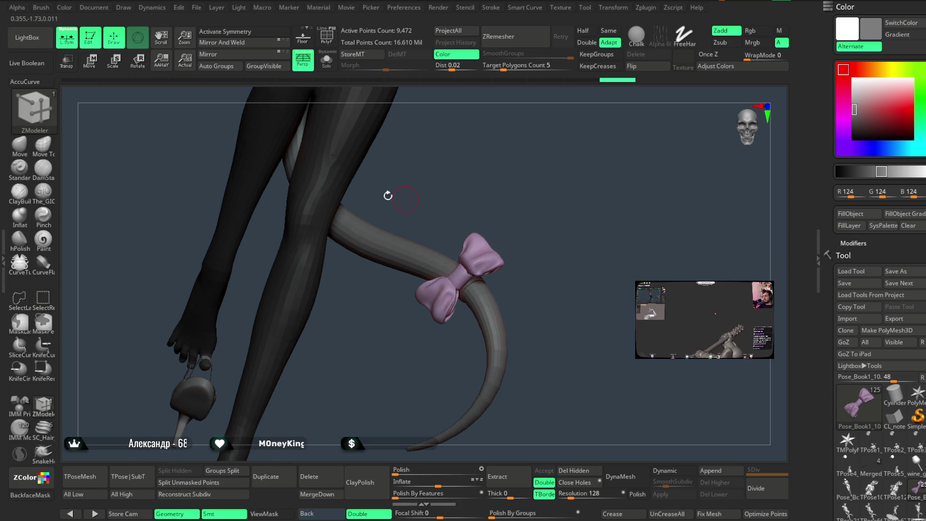
{"action": "key", "text": "w"}
{"action": "mouse_move", "coordinate": [561, 200]}
{"action": "left_mouse_down"}
{"action": "mouse_move", "coordinate": [551, 225]}
{"action": "mouse_move", "coordinate": [579, 213]}
{"action": "left_mouse_up"}
{"action": "left_click_drag", "start_coordinate": [502, 268], "coordinate": [504, 275]}
{"action": "left_click_drag", "start_coordinate": [534, 219], "coordinate": [456, 315]}
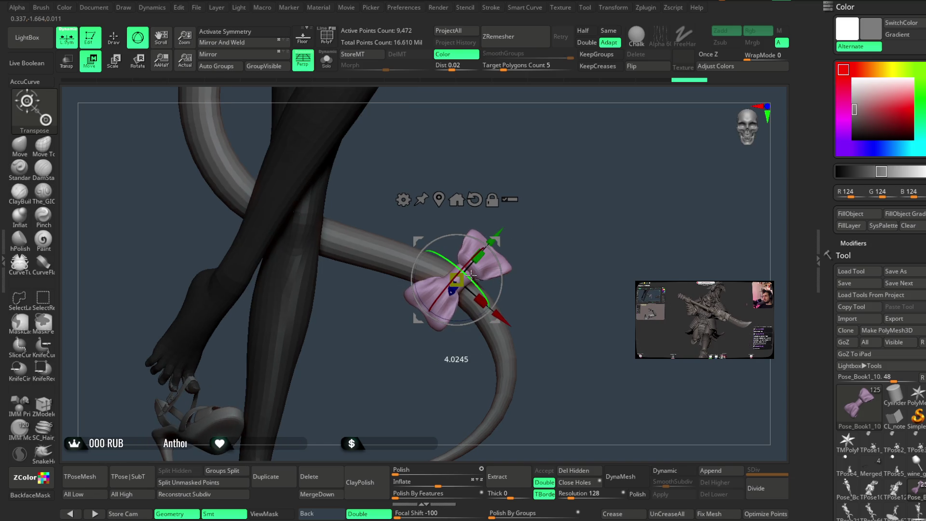
{"action": "left_click_drag", "start_coordinate": [552, 222], "coordinate": [495, 246]}
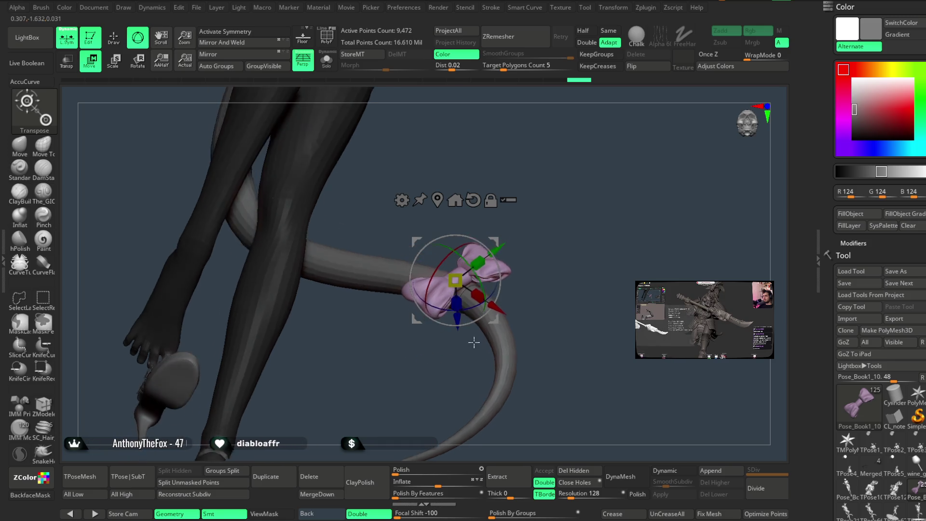
Slide the bow further along the tail, then leave Transpose mode with Q
{"action": "left_click_drag", "start_coordinate": [499, 248], "coordinate": [526, 261]}
{"action": "mouse_move", "coordinate": [456, 322]}
{"action": "left_mouse_down"}
{"action": "mouse_move", "coordinate": [510, 241]}
{"action": "mouse_move", "coordinate": [473, 236]}
{"action": "left_mouse_up"}
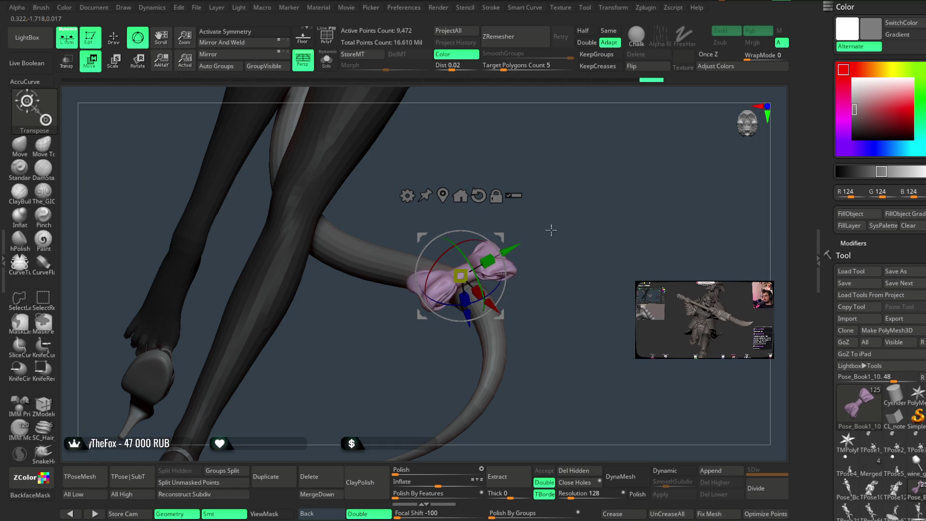
{"action": "left_click_drag", "start_coordinate": [551, 230], "coordinate": [552, 228]}
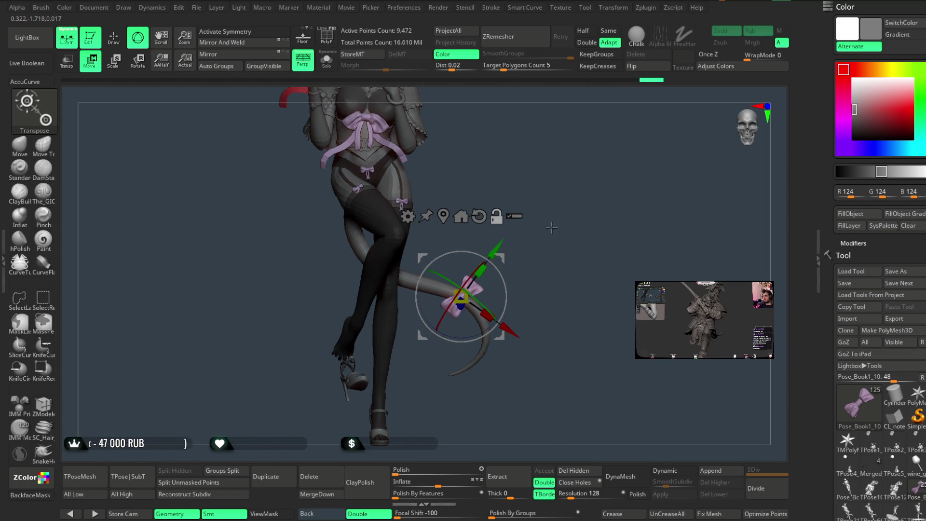
{"action": "left_click_drag", "start_coordinate": [554, 232], "coordinate": [513, 264]}
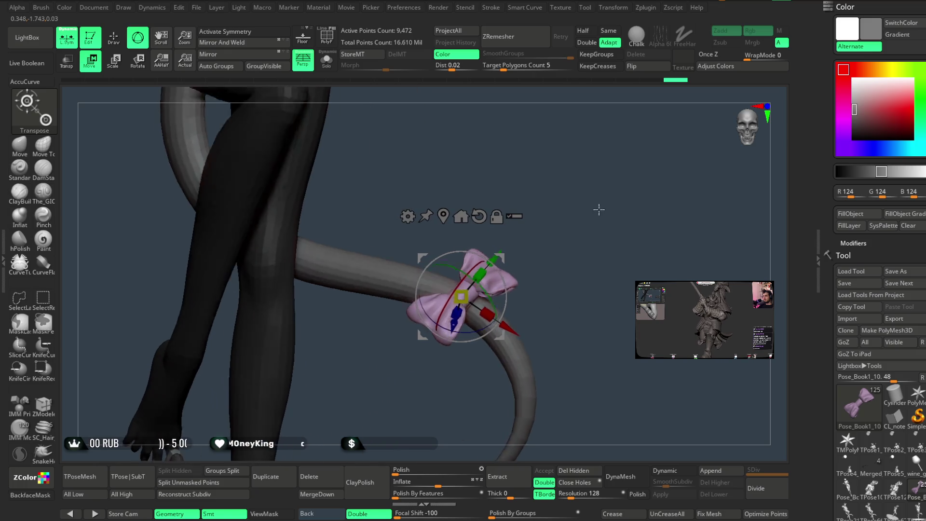
{"action": "left_click", "coordinate": [513, 264]}
{"action": "mouse_move", "coordinate": [555, 197]}
{"action": "left_mouse_down"}
{"action": "mouse_move", "coordinate": [570, 190]}
{"action": "mouse_move", "coordinate": [575, 233]}
{"action": "mouse_move", "coordinate": [509, 344]}
{"action": "left_mouse_up"}
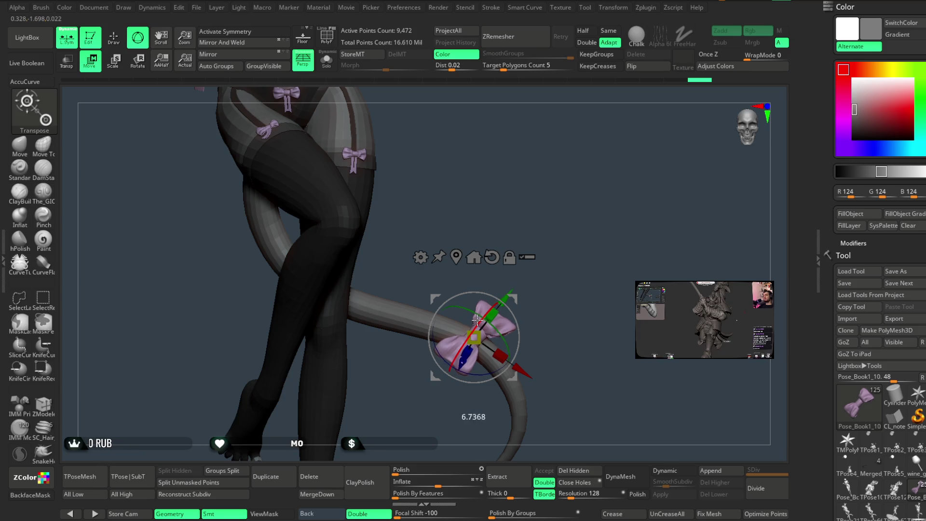
{"action": "mouse_move", "coordinate": [501, 289]}
{"action": "left_mouse_down"}
{"action": "mouse_move", "coordinate": [575, 213]}
{"action": "mouse_move", "coordinate": [559, 227]}
{"action": "mouse_move", "coordinate": [572, 241]}
{"action": "mouse_move", "coordinate": [568, 213]}
{"action": "mouse_move", "coordinate": [577, 239]}
{"action": "mouse_move", "coordinate": [444, 182]}
{"action": "left_mouse_up"}
{"action": "key", "text": "q"}
{"action": "mouse_move", "coordinate": [520, 246]}
{"action": "left_mouse_down"}
{"action": "mouse_move", "coordinate": [515, 206]}
{"action": "mouse_move", "coordinate": [534, 198]}
{"action": "mouse_move", "coordinate": [537, 248]}
{"action": "mouse_move", "coordinate": [524, 233]}
{"action": "mouse_move", "coordinate": [542, 240]}
{"action": "mouse_move", "coordinate": [531, 207]}
{"action": "mouse_move", "coordinate": [564, 261]}
{"action": "mouse_move", "coordinate": [493, 264]}
{"action": "left_mouse_up"}
Choose the Move brush and make the Extract1 hip strap the active subtool
{"action": "left_click", "coordinate": [20, 146]}
{"action": "right_click", "coordinate": [513, 256]}
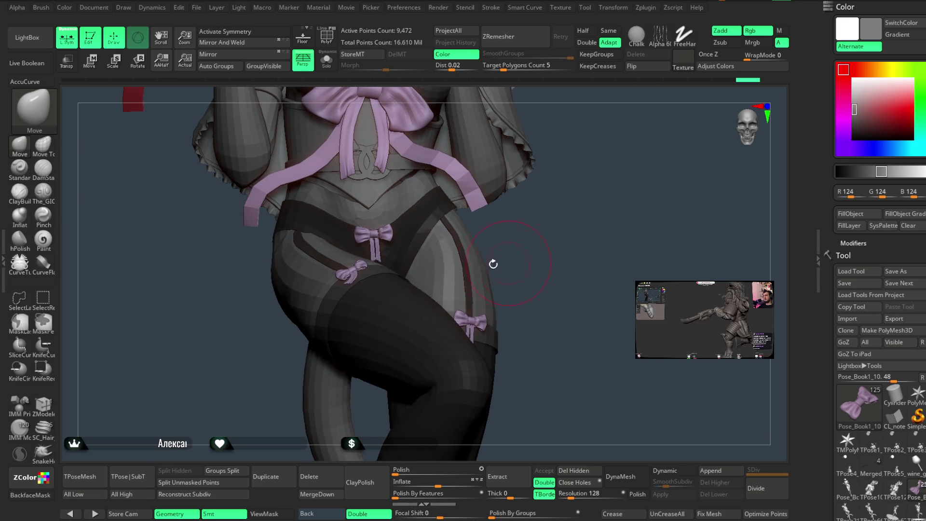
{"action": "left_click", "coordinate": [427, 236], "text": "alt"}
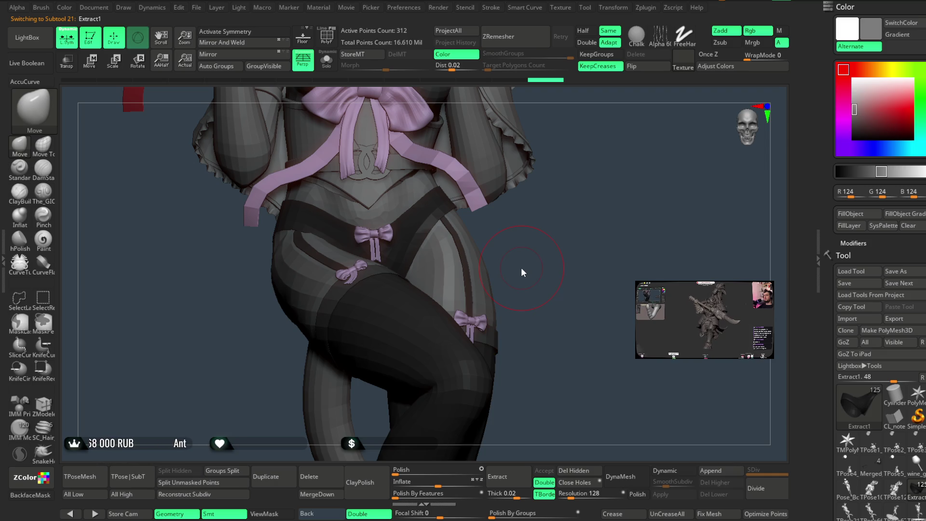
{"action": "left_click_drag", "start_coordinate": [569, 222], "coordinate": [595, 223]}
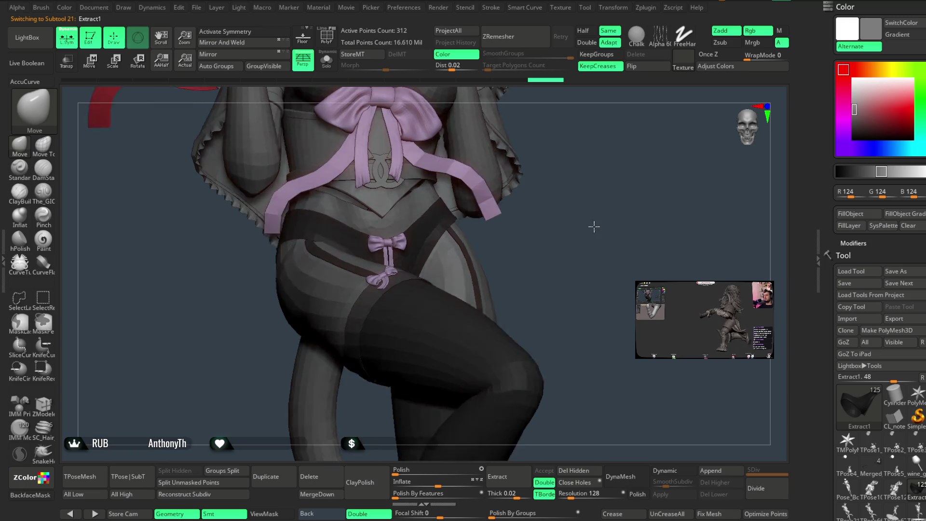
{"action": "left_click_drag", "start_coordinate": [526, 257], "coordinate": [344, 254]}
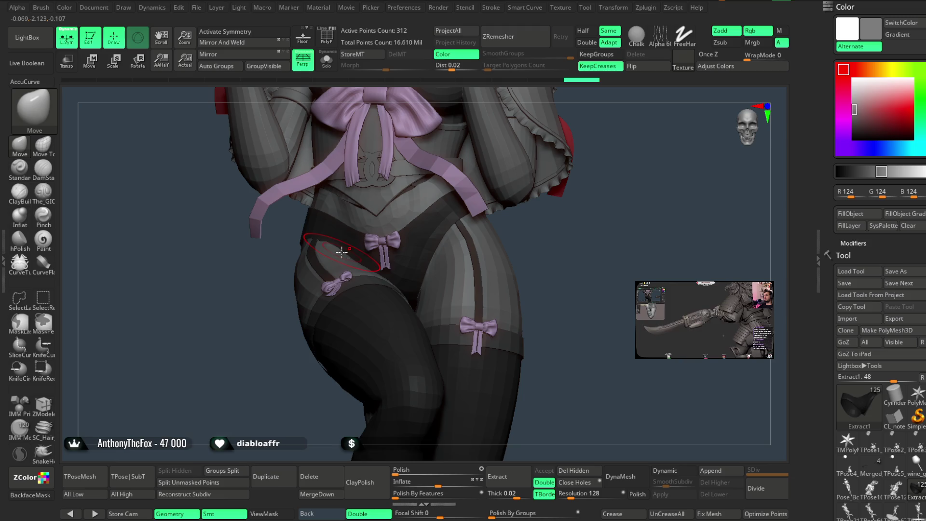
{"action": "left_click_drag", "start_coordinate": [249, 370], "coordinate": [327, 245]}
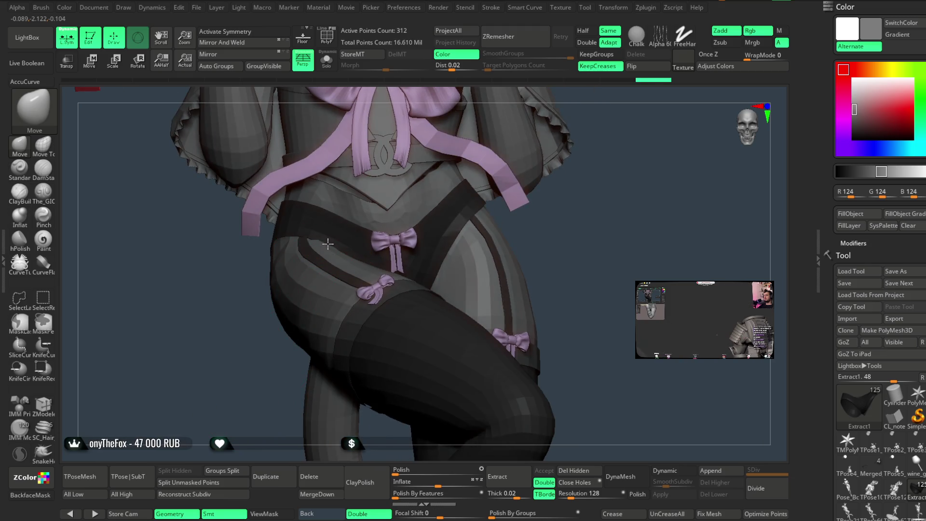
{"action": "mouse_move", "coordinate": [224, 383]}
{"action": "left_mouse_down"}
{"action": "mouse_move", "coordinate": [240, 380]}
{"action": "mouse_move", "coordinate": [319, 286]}
{"action": "left_mouse_up"}
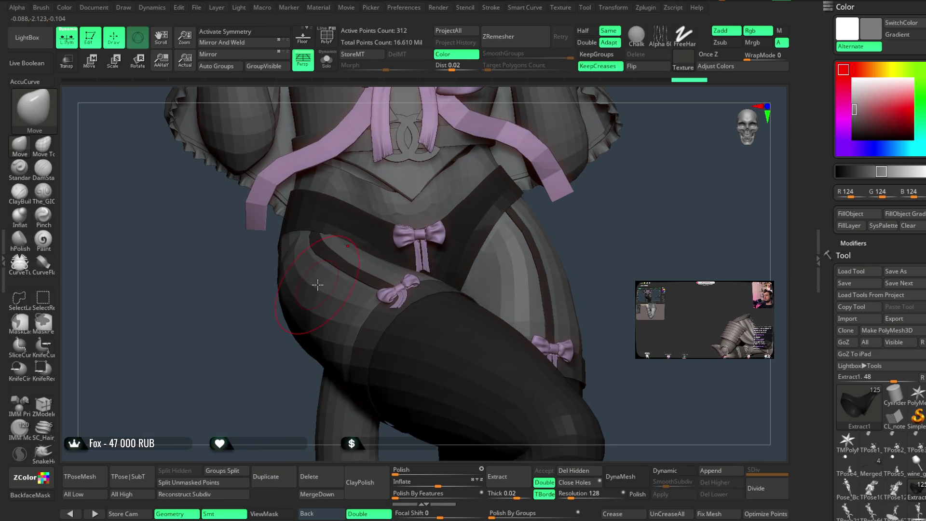
{"action": "key", "text": "space"}
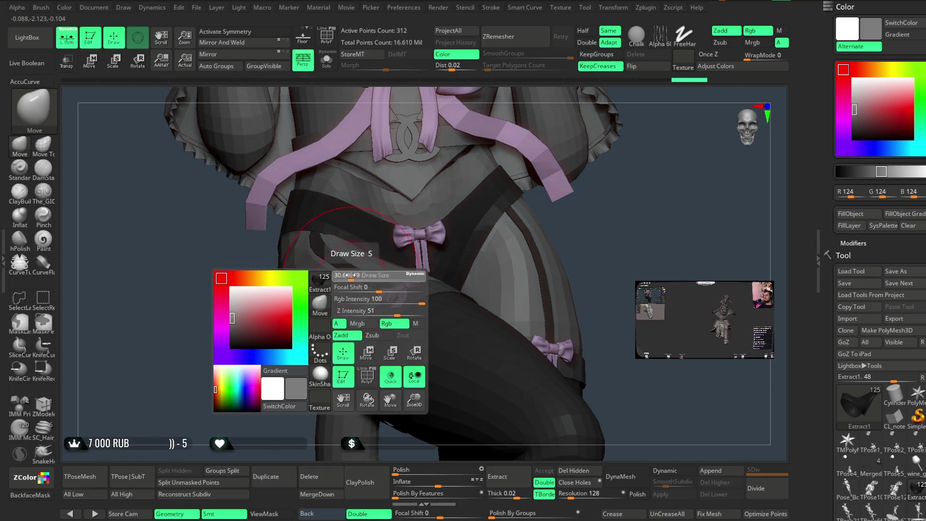
{"action": "mouse_move", "coordinate": [344, 241]}
{"action": "left_mouse_down", "text": "alt"}
{"action": "mouse_move", "coordinate": [541, 223]}
{"action": "mouse_move", "coordinate": [549, 197]}
{"action": "mouse_move", "coordinate": [540, 207]}
{"action": "mouse_move", "coordinate": [554, 211]}
{"action": "mouse_move", "coordinate": [558, 232]}
{"action": "mouse_move", "coordinate": [544, 264]}
{"action": "mouse_move", "coordinate": [560, 227]}
{"action": "mouse_move", "coordinate": [533, 230]}
{"action": "mouse_move", "coordinate": [523, 246]}
{"action": "mouse_move", "coordinate": [506, 231]}
{"action": "mouse_move", "coordinate": [523, 262]}
{"action": "mouse_move", "coordinate": [501, 256]}
{"action": "mouse_move", "coordinate": [517, 251]}
{"action": "mouse_move", "coordinate": [533, 325]}
{"action": "mouse_move", "coordinate": [453, 308]}
{"action": "left_mouse_up", "text": "alt"}
{"action": "left_click", "coordinate": [413, 310], "text": "alt"}
Activate the Pose_Book1_1 body subtool, pick the Standard brush, and frame the figure
{"action": "key", "text": "space"}
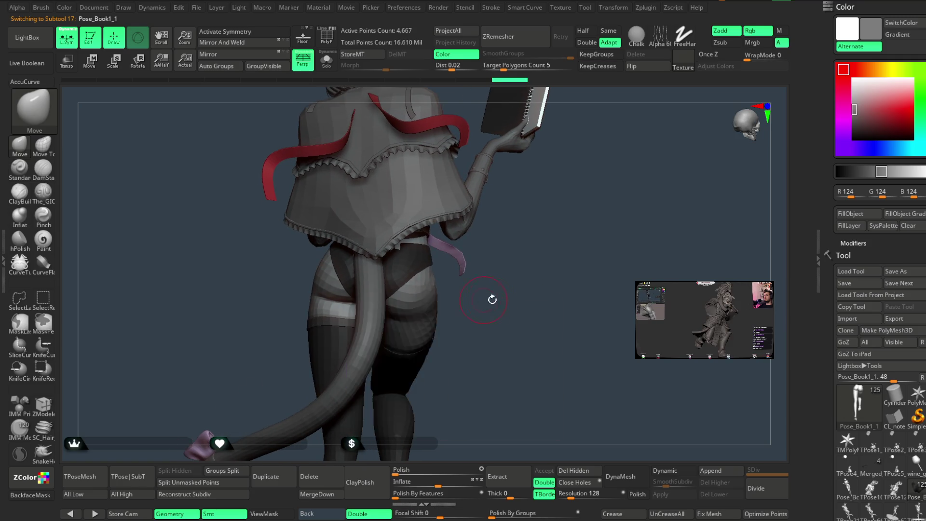
{"action": "left_click", "coordinate": [396, 319], "text": "alt"}
{"action": "mouse_move", "coordinate": [395, 307]}
{"action": "left_mouse_down"}
{"action": "mouse_move", "coordinate": [554, 306]}
{"action": "mouse_move", "coordinate": [386, 313]}
{"action": "left_mouse_up"}
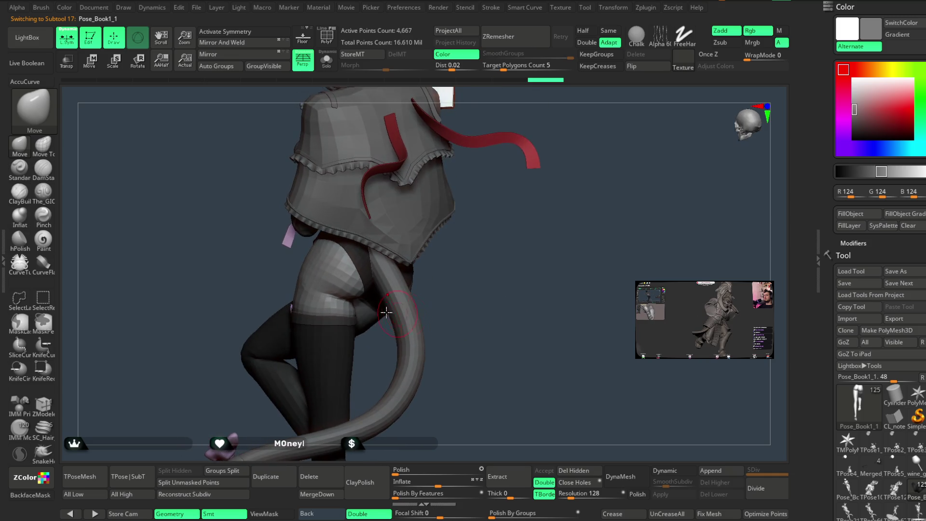
{"action": "mouse_move", "coordinate": [444, 279]}
{"action": "left_mouse_down"}
{"action": "mouse_move", "coordinate": [333, 294]}
{"action": "mouse_move", "coordinate": [473, 265]}
{"action": "mouse_move", "coordinate": [467, 283]}
{"action": "left_mouse_up"}
{"action": "left_click", "coordinate": [29, 176]}
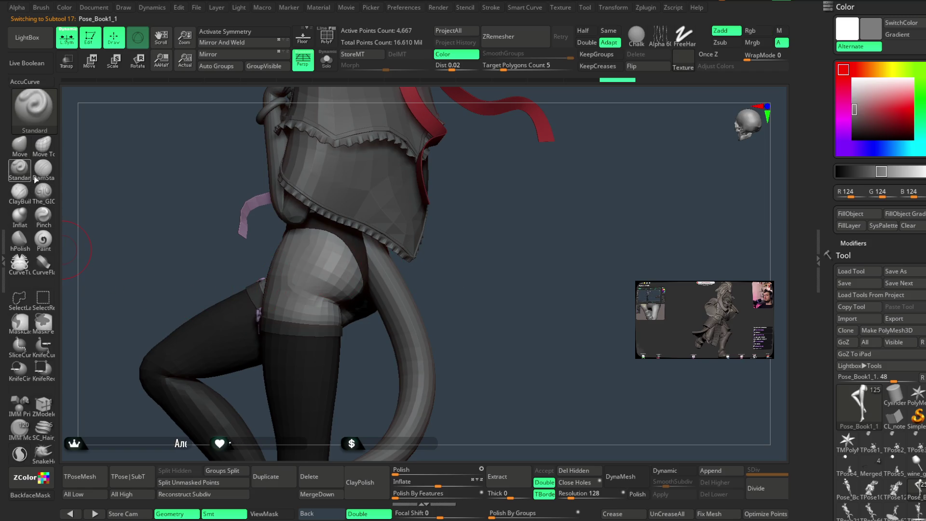
{"action": "mouse_move", "coordinate": [421, 275]}
{"action": "left_mouse_down"}
{"action": "mouse_move", "coordinate": [474, 284]}
{"action": "mouse_move", "coordinate": [487, 256]}
{"action": "mouse_move", "coordinate": [490, 273]}
{"action": "mouse_move", "coordinate": [440, 295]}
{"action": "mouse_move", "coordinate": [377, 295]}
{"action": "left_mouse_up"}
{"action": "left_click_drag", "start_coordinate": [467, 307], "coordinate": [424, 307]}
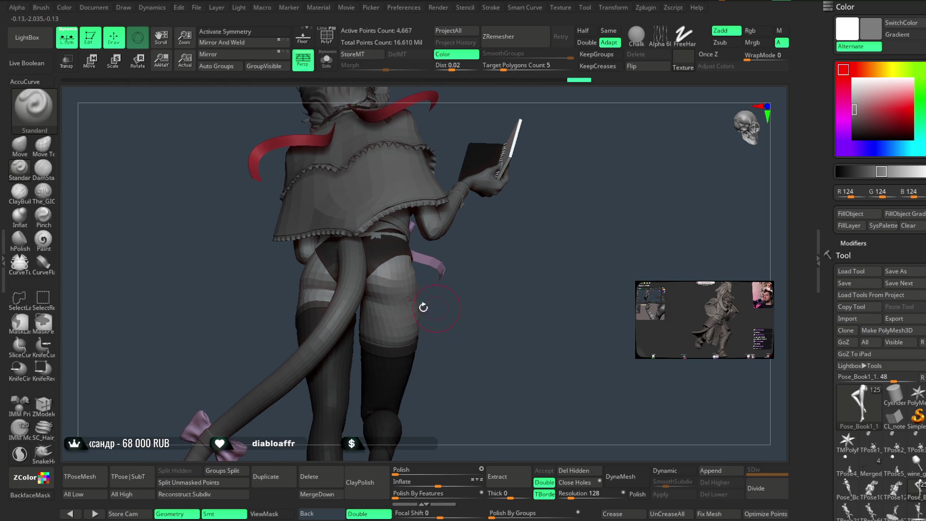
{"action": "key", "text": "shift"}
{"action": "key", "text": "f"}
{"action": "mouse_move", "coordinate": [478, 296]}
{"action": "left_mouse_down"}
{"action": "mouse_move", "coordinate": [500, 235]}
{"action": "mouse_move", "coordinate": [521, 241]}
{"action": "mouse_move", "coordinate": [521, 230]}
{"action": "mouse_move", "coordinate": [533, 256]}
{"action": "mouse_move", "coordinate": [528, 227]}
{"action": "left_mouse_up"}
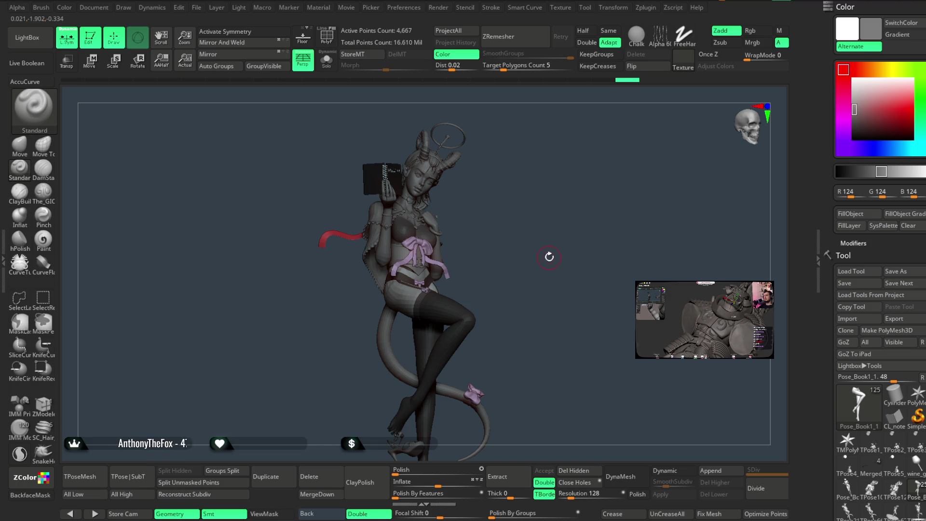
Inspect the hips and thigh bows, then switch to the Move brush (B, M, V)
{"action": "mouse_move", "coordinate": [538, 255]}
{"action": "right_mouse_down", "text": "ctrl"}
{"action": "mouse_move", "coordinate": [573, 245]}
{"action": "mouse_move", "coordinate": [403, 307]}
{"action": "right_mouse_up", "text": "ctrl"}
{"action": "key", "text": "space"}
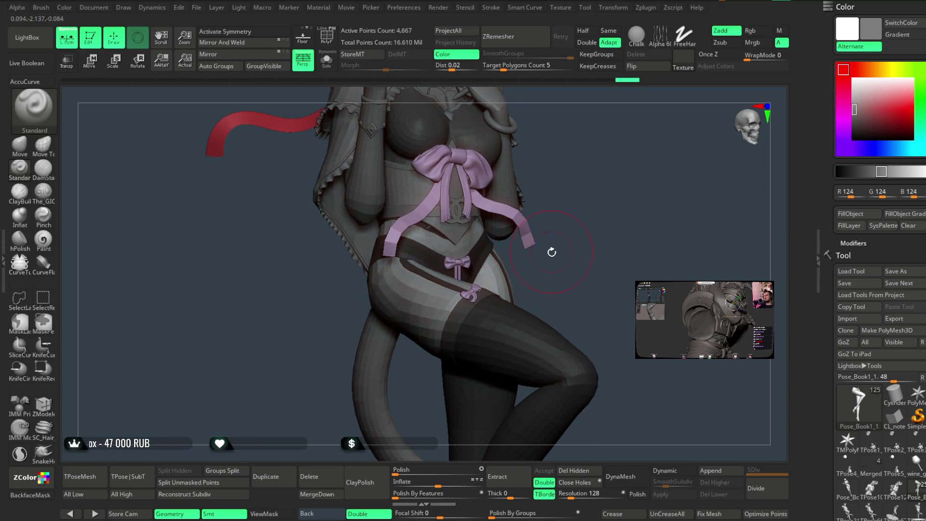
{"action": "left_click_drag", "start_coordinate": [551, 251], "coordinate": [401, 293]}
{"action": "mouse_move", "coordinate": [517, 290]}
{"action": "right_mouse_down"}
{"action": "mouse_move", "coordinate": [425, 310]}
{"action": "mouse_move", "coordinate": [554, 248]}
{"action": "mouse_move", "coordinate": [585, 259]}
{"action": "mouse_move", "coordinate": [572, 259]}
{"action": "mouse_move", "coordinate": [626, 233]}
{"action": "mouse_move", "coordinate": [546, 254]}
{"action": "right_mouse_up"}
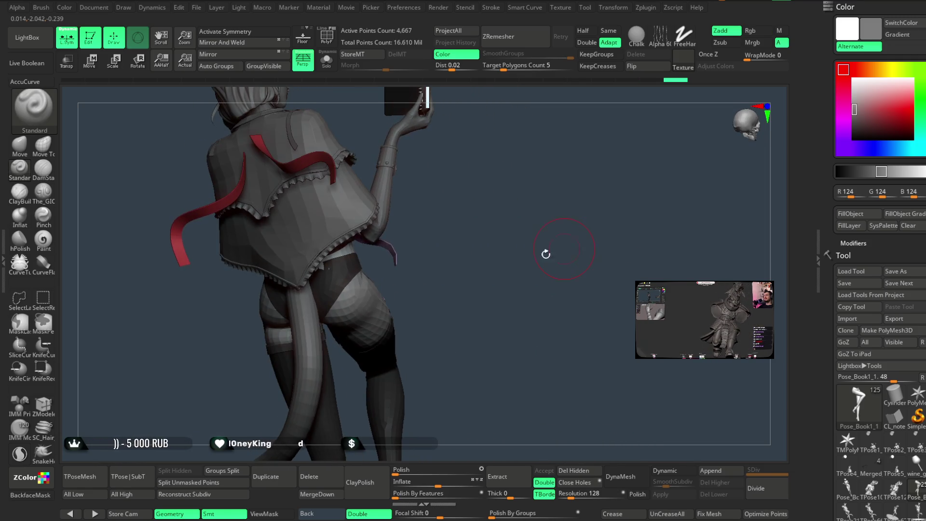
{"action": "mouse_move", "coordinate": [428, 267]}
{"action": "right_mouse_down"}
{"action": "mouse_move", "coordinate": [424, 291]}
{"action": "mouse_move", "coordinate": [332, 327]}
{"action": "right_mouse_up"}
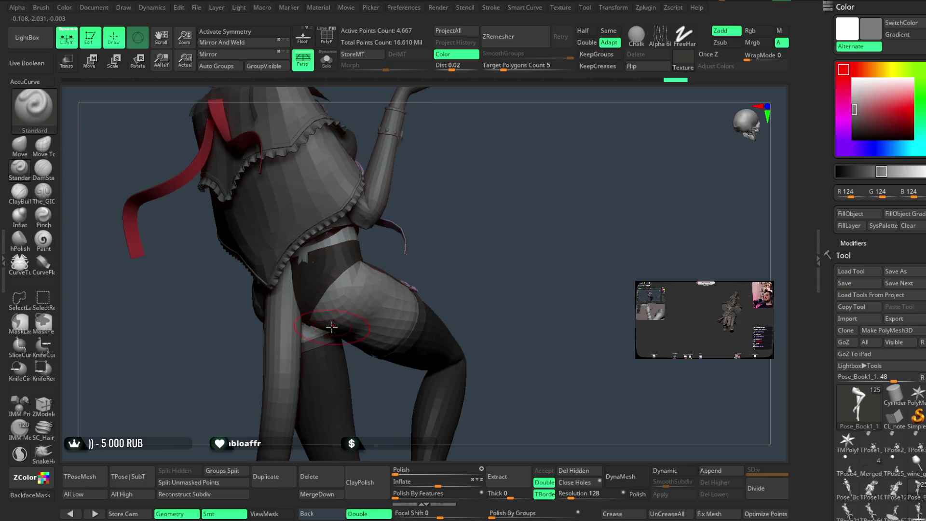
{"action": "mouse_move", "coordinate": [462, 260]}
{"action": "right_mouse_down"}
{"action": "mouse_move", "coordinate": [464, 275]}
{"action": "mouse_move", "coordinate": [498, 217]}
{"action": "mouse_move", "coordinate": [490, 193]}
{"action": "mouse_move", "coordinate": [510, 188]}
{"action": "mouse_move", "coordinate": [333, 316]}
{"action": "mouse_move", "coordinate": [492, 170]}
{"action": "mouse_move", "coordinate": [394, 271]}
{"action": "mouse_move", "coordinate": [455, 215]}
{"action": "mouse_move", "coordinate": [413, 234]}
{"action": "mouse_move", "coordinate": [534, 193]}
{"action": "mouse_move", "coordinate": [387, 306]}
{"action": "mouse_move", "coordinate": [485, 202]}
{"action": "right_mouse_up"}
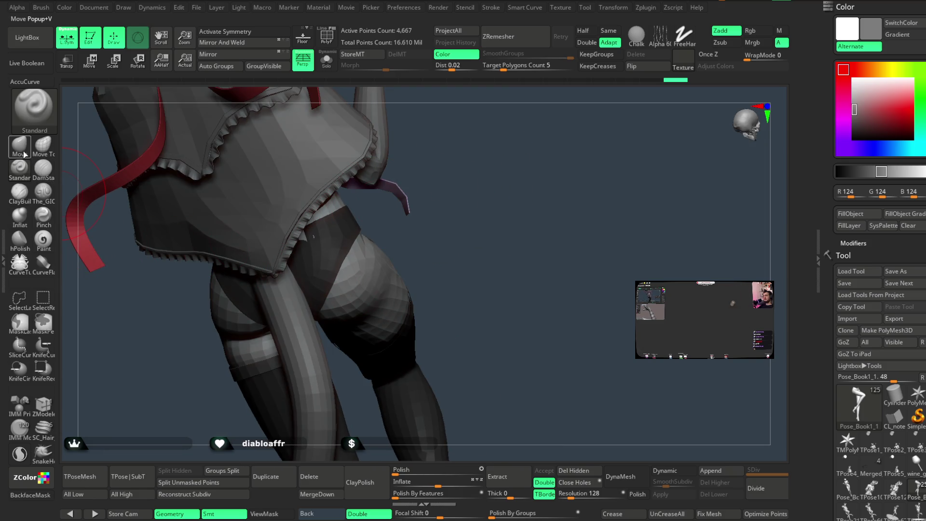
{"action": "key", "text": "b"}
{"action": "key", "text": "m"}
{"action": "key", "text": "v"}
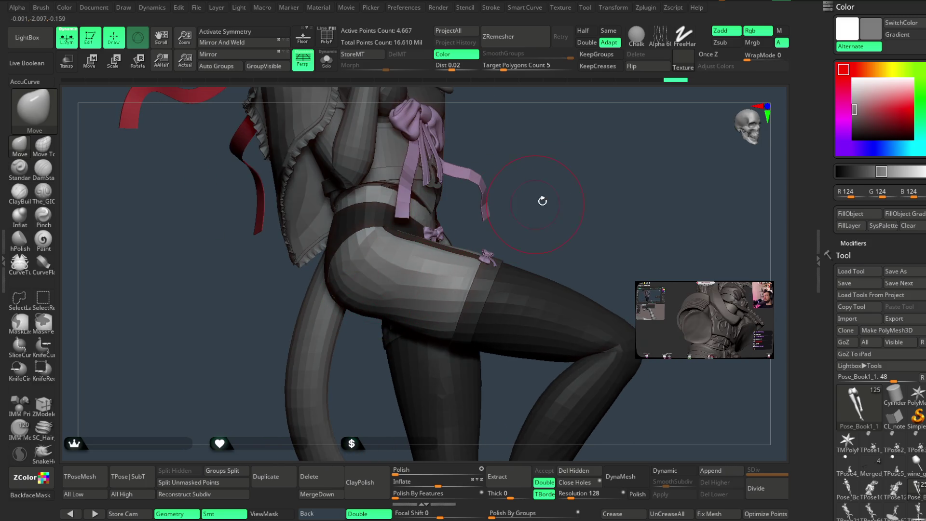
From a side view of the hip, make the 312-point Extract1 strap the active subtool
{"action": "left_click_drag", "start_coordinate": [542, 201], "coordinate": [385, 294]}
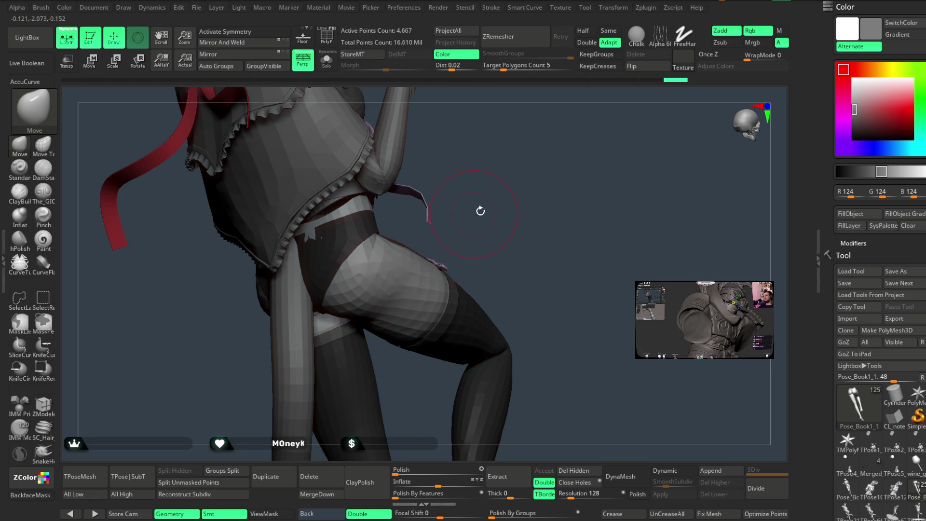
{"action": "left_click_drag", "start_coordinate": [480, 211], "coordinate": [361, 313]}
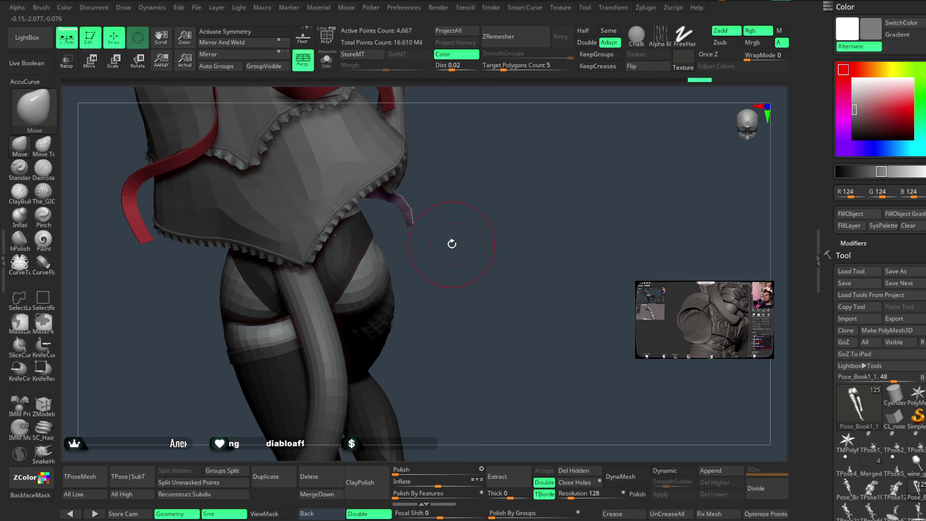
{"action": "left_click_drag", "start_coordinate": [452, 243], "coordinate": [340, 311]}
{"action": "left_click_drag", "start_coordinate": [451, 239], "coordinate": [450, 200]}
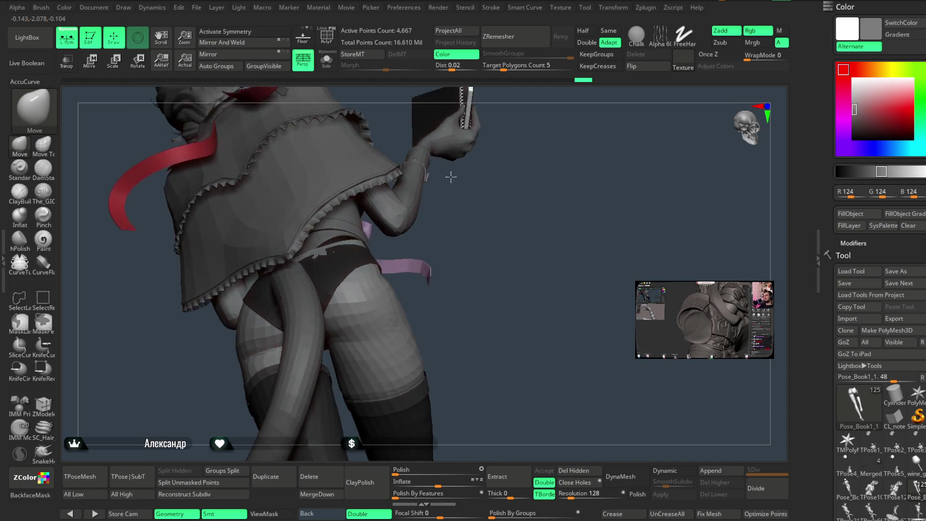
{"action": "mouse_move", "coordinate": [471, 277]}
{"action": "left_mouse_down"}
{"action": "mouse_move", "coordinate": [480, 285]}
{"action": "mouse_move", "coordinate": [465, 266]}
{"action": "mouse_move", "coordinate": [473, 268]}
{"action": "mouse_move", "coordinate": [466, 304]}
{"action": "mouse_move", "coordinate": [439, 280]}
{"action": "mouse_move", "coordinate": [433, 287]}
{"action": "mouse_move", "coordinate": [482, 235]}
{"action": "mouse_move", "coordinate": [480, 176]}
{"action": "mouse_move", "coordinate": [490, 265]}
{"action": "mouse_move", "coordinate": [505, 232]}
{"action": "mouse_move", "coordinate": [522, 228]}
{"action": "left_mouse_up"}
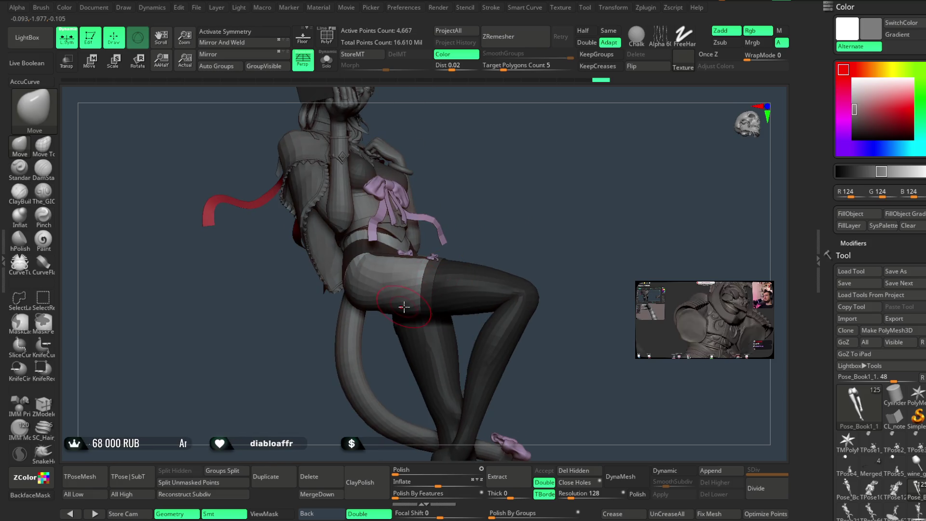
{"action": "mouse_move", "coordinate": [420, 296]}
{"action": "left_mouse_down"}
{"action": "mouse_move", "coordinate": [470, 217]}
{"action": "mouse_move", "coordinate": [499, 231]}
{"action": "mouse_move", "coordinate": [500, 221]}
{"action": "mouse_move", "coordinate": [361, 280]}
{"action": "left_mouse_up"}
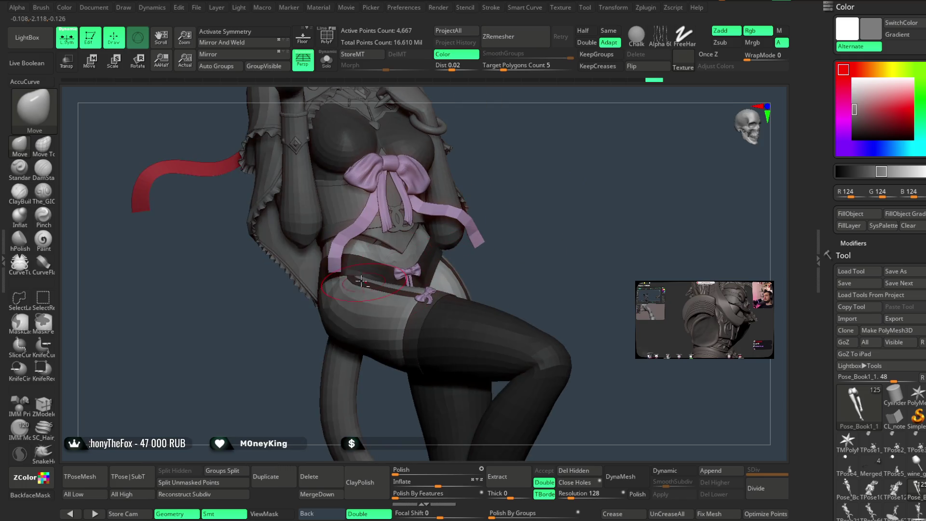
{"action": "left_click_drag", "start_coordinate": [546, 174], "coordinate": [429, 243]}
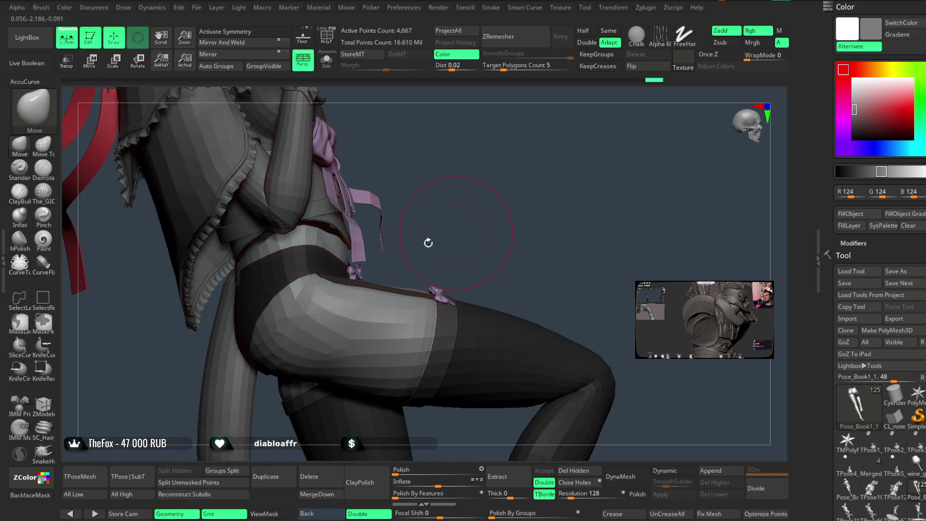
{"action": "left_click", "coordinate": [296, 268], "text": "alt"}
{"action": "mouse_move", "coordinate": [407, 197]}
{"action": "left_mouse_down"}
{"action": "mouse_move", "coordinate": [296, 285]}
{"action": "mouse_move", "coordinate": [417, 170]}
{"action": "mouse_move", "coordinate": [254, 278]}
{"action": "left_mouse_up"}
{"action": "mouse_move", "coordinate": [355, 203]}
{"action": "left_mouse_down"}
{"action": "mouse_move", "coordinate": [415, 200]}
{"action": "mouse_move", "coordinate": [288, 271]}
{"action": "left_mouse_up"}
{"action": "key", "text": "space"}
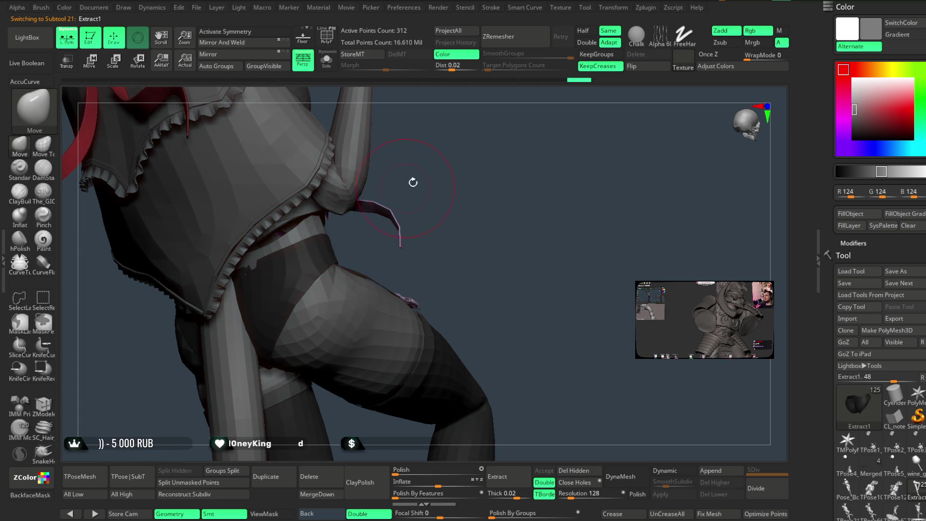
Make the tail piece Pose_Book1_2 the active subtool
{"action": "mouse_move", "coordinate": [281, 256]}
{"action": "left_mouse_down"}
{"action": "mouse_move", "coordinate": [434, 163]}
{"action": "mouse_move", "coordinate": [451, 165]}
{"action": "mouse_move", "coordinate": [419, 201]}
{"action": "mouse_move", "coordinate": [437, 193]}
{"action": "mouse_move", "coordinate": [421, 256]}
{"action": "left_mouse_up"}
{"action": "mouse_move", "coordinate": [357, 247]}
{"action": "left_mouse_down"}
{"action": "mouse_move", "coordinate": [333, 260]}
{"action": "mouse_move", "coordinate": [283, 262]}
{"action": "mouse_move", "coordinate": [312, 287]}
{"action": "mouse_move", "coordinate": [276, 296]}
{"action": "left_mouse_up"}
{"action": "left_click", "coordinate": [333, 260], "text": "alt"}
{"action": "key", "text": "space"}
{"action": "key", "text": "space"}
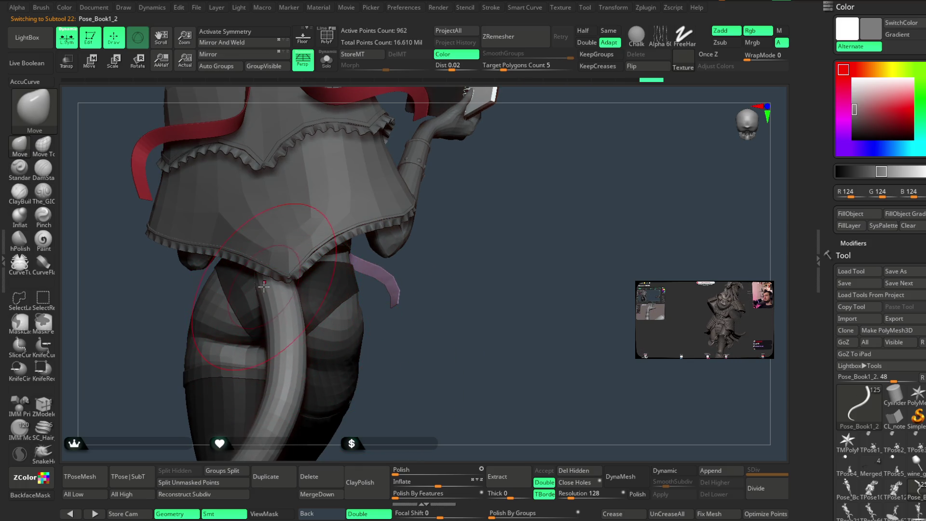
Frame the full figure and collapse the Ноги folder in the Subtool list
{"action": "mouse_move", "coordinate": [288, 358]}
{"action": "left_mouse_down"}
{"action": "mouse_move", "coordinate": [424, 228]}
{"action": "mouse_move", "coordinate": [492, 239]}
{"action": "left_mouse_up"}
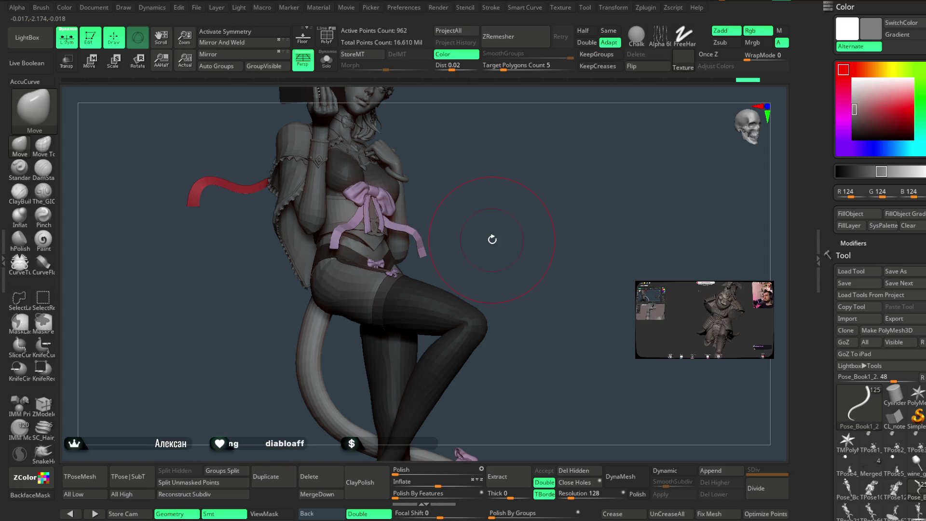
{"action": "scroll", "coordinate": [871, 317], "scroll_direction": "down", "scroll_amount": 5}
{"action": "scroll", "coordinate": [871, 317], "scroll_direction": "down", "scroll_amount": 5}
{"action": "scroll", "coordinate": [871, 317], "scroll_direction": "down", "scroll_amount": 3}
{"action": "left_click_drag", "start_coordinate": [841, 386], "coordinate": [838, 319]}
{"action": "left_click", "coordinate": [853, 316]}
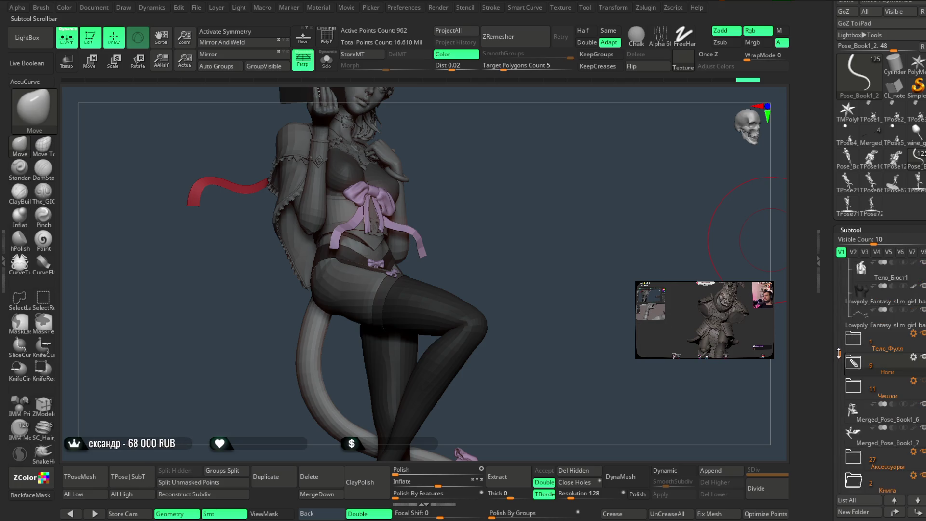
Select the 36_03 and 36_02 parts and collapse the Голова folder while scrolling the Subtool list
{"action": "left_click", "coordinate": [871, 323]}
{"action": "left_click", "coordinate": [921, 303]}
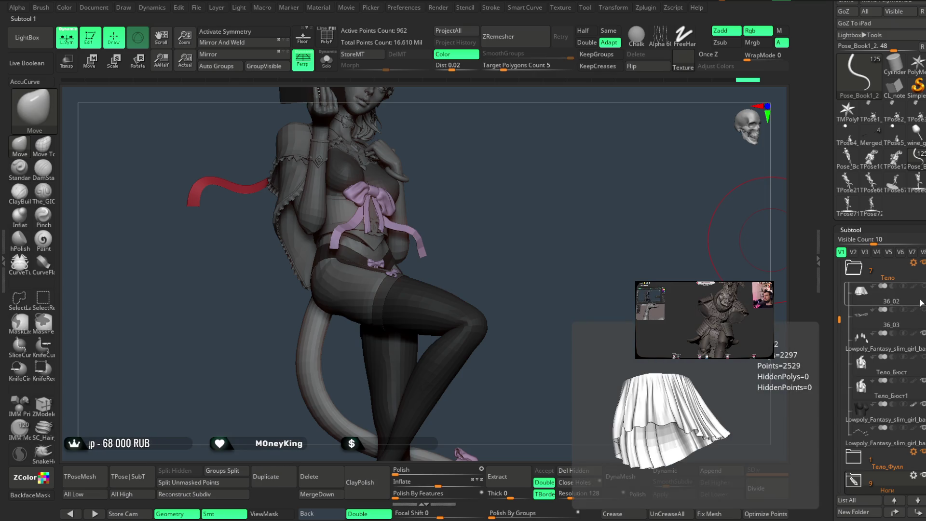
{"action": "mouse_move", "coordinate": [839, 319]}
{"action": "left_mouse_down"}
{"action": "mouse_move", "coordinate": [839, 260]}
{"action": "mouse_move", "coordinate": [829, 385]}
{"action": "left_mouse_up"}
{"action": "left_click", "coordinate": [848, 272]}
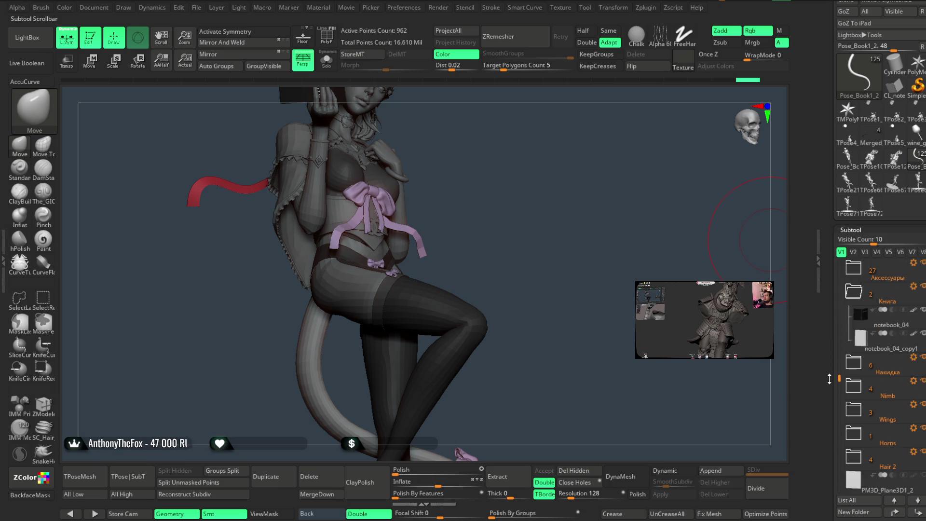
{"action": "mouse_move", "coordinate": [829, 385]}
{"action": "left_mouse_down"}
{"action": "mouse_move", "coordinate": [840, 396]}
{"action": "mouse_move", "coordinate": [846, 351]}
{"action": "left_mouse_up"}
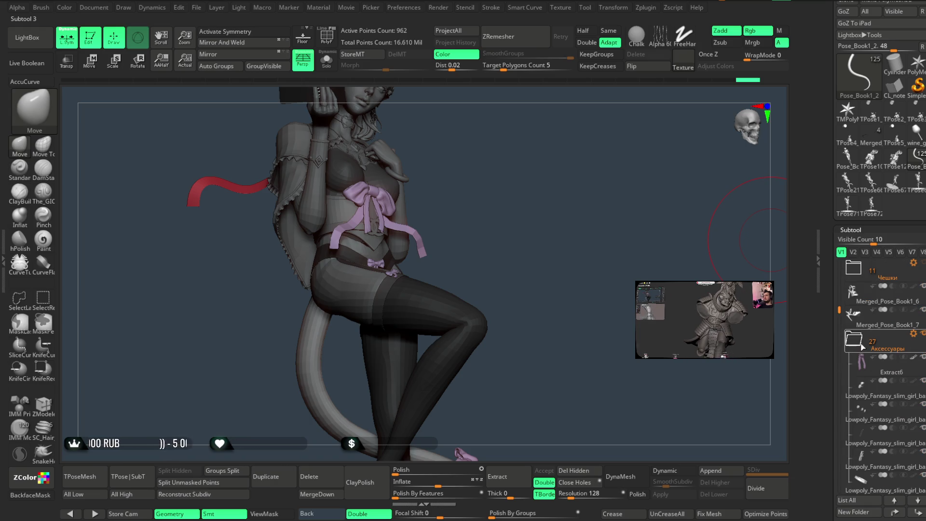
{"action": "mouse_move", "coordinate": [837, 350]}
{"action": "left_mouse_down"}
{"action": "mouse_move", "coordinate": [842, 256]}
{"action": "mouse_move", "coordinate": [834, 312]}
{"action": "left_mouse_up"}
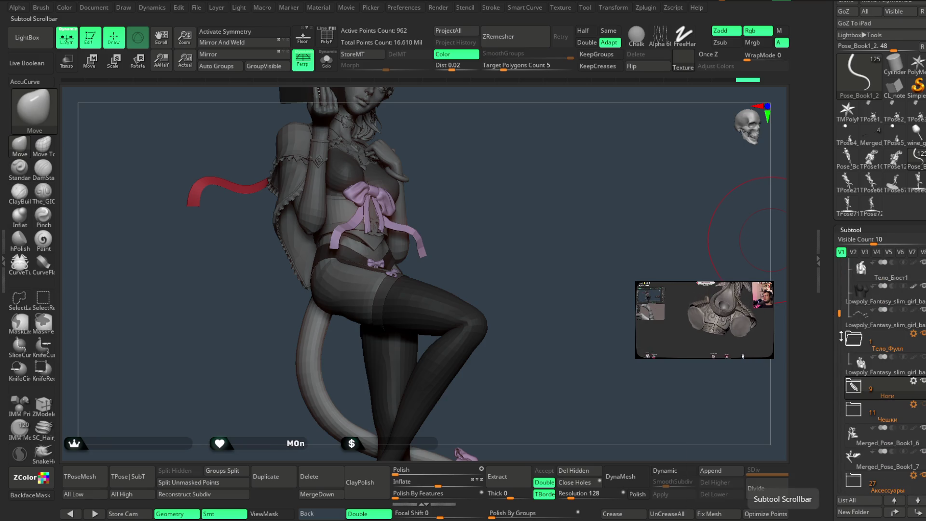
{"action": "left_click_drag", "start_coordinate": [840, 312], "coordinate": [839, 335]}
{"action": "mouse_move", "coordinate": [854, 324]}
{"action": "scroll", "coordinate": [856, 361], "scroll_direction": "down", "scroll_amount": 1}
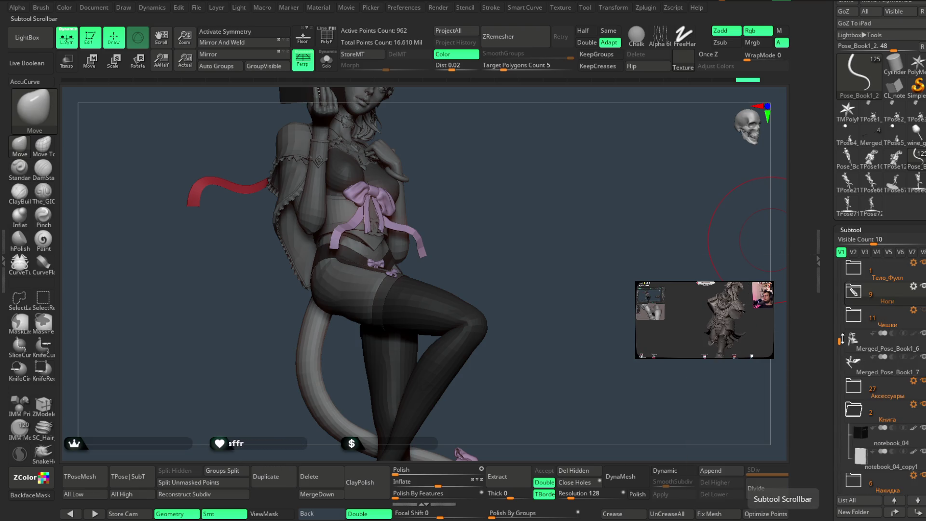
{"action": "mouse_move", "coordinate": [840, 347]}
{"action": "left_mouse_down"}
{"action": "mouse_move", "coordinate": [842, 329]}
{"action": "mouse_move", "coordinate": [840, 377]}
{"action": "left_mouse_up"}
{"action": "mouse_move", "coordinate": [849, 300]}
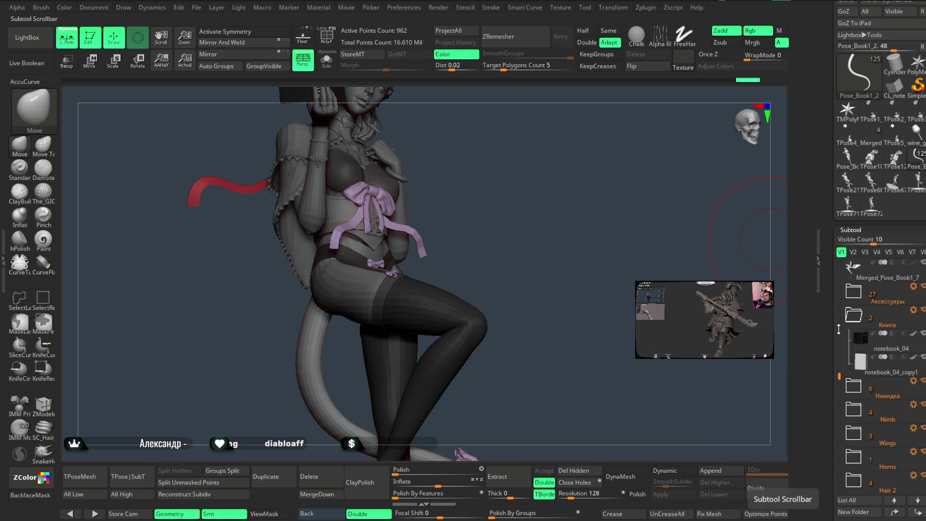
{"action": "left_click_drag", "start_coordinate": [838, 377], "coordinate": [838, 401]}
Expand and collapse the Nimb and Horns folders, then expand Аксессуары to inspect its parts
{"action": "left_click", "coordinate": [854, 386]}
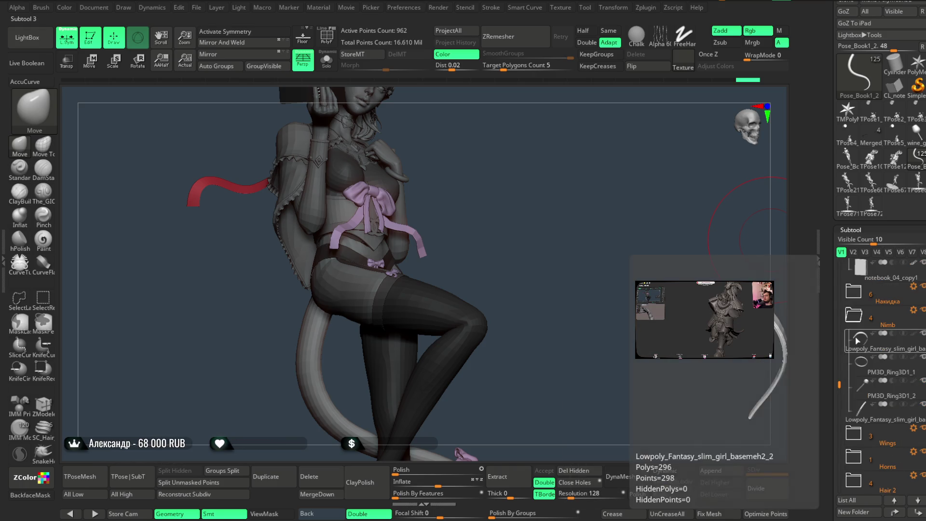
{"action": "left_click", "coordinate": [854, 314]}
{"action": "mouse_move", "coordinate": [853, 347]}
{"action": "left_click", "coordinate": [852, 370]}
{"action": "left_click", "coordinate": [851, 408]}
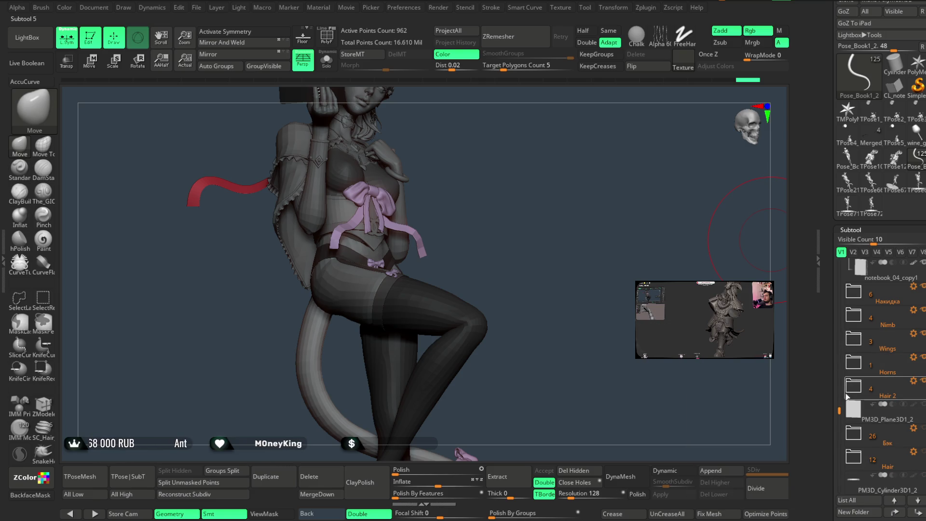
{"action": "left_click_drag", "start_coordinate": [836, 418], "coordinate": [858, 346]}
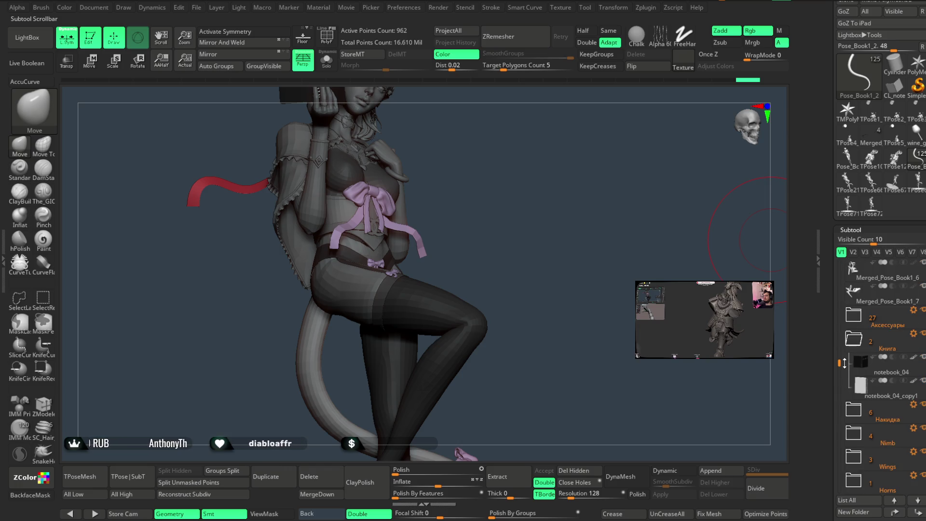
{"action": "mouse_move", "coordinate": [855, 345]}
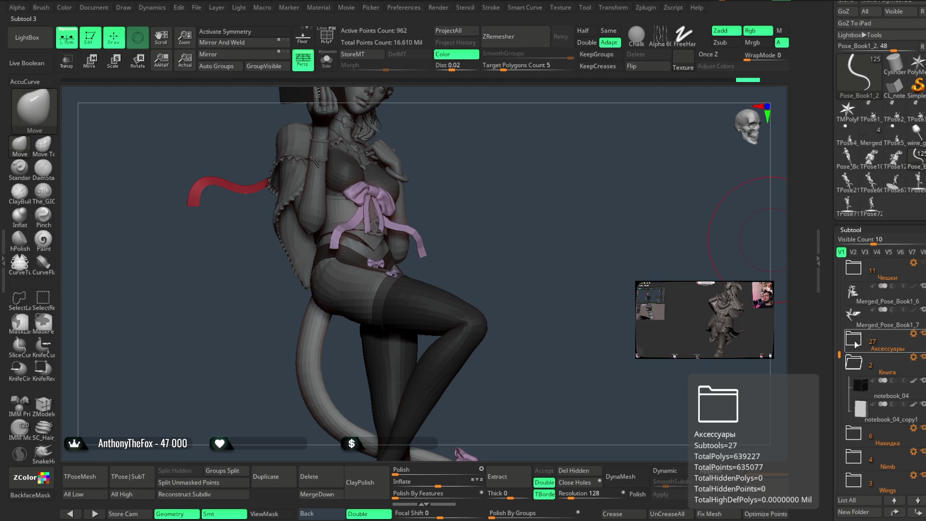
{"action": "left_click", "coordinate": [855, 344]}
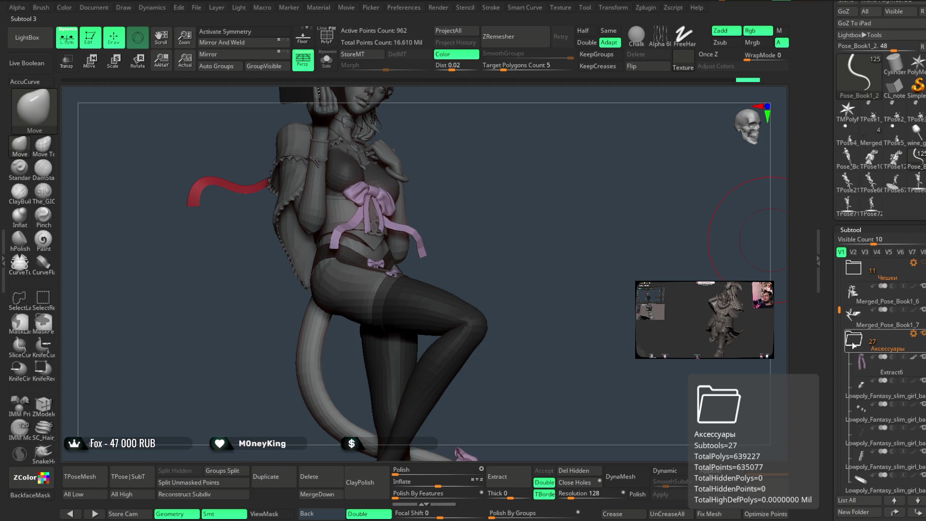
{"action": "scroll", "coordinate": [868, 352], "scroll_direction": "down", "scroll_amount": 1}
{"action": "mouse_move", "coordinate": [838, 287]}
{"action": "left_mouse_down"}
{"action": "mouse_move", "coordinate": [834, 377]}
{"action": "mouse_move", "coordinate": [837, 326]}
{"action": "left_mouse_up"}
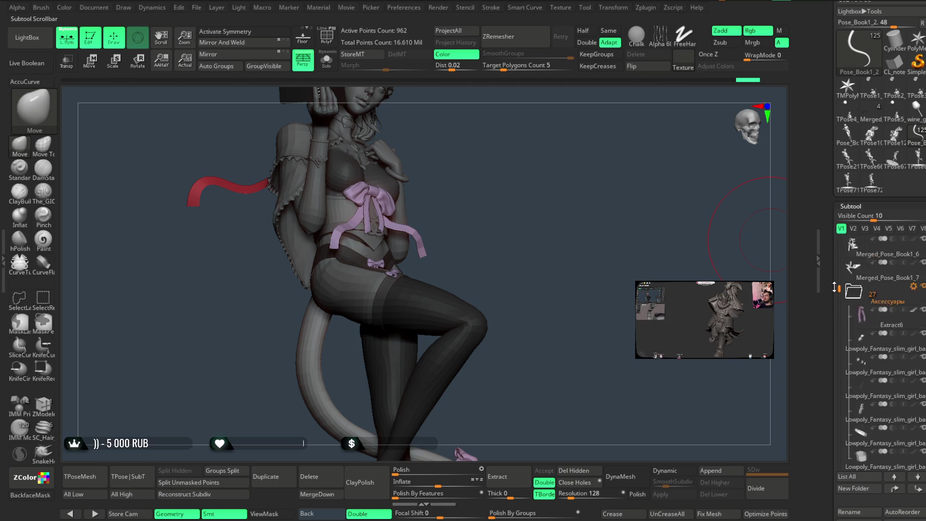
Expand the Ноги folder, show the 36_01 skirt, and Alt-click it to make it active
{"action": "mouse_move", "coordinate": [850, 282]}
{"action": "left_click", "coordinate": [853, 245]}
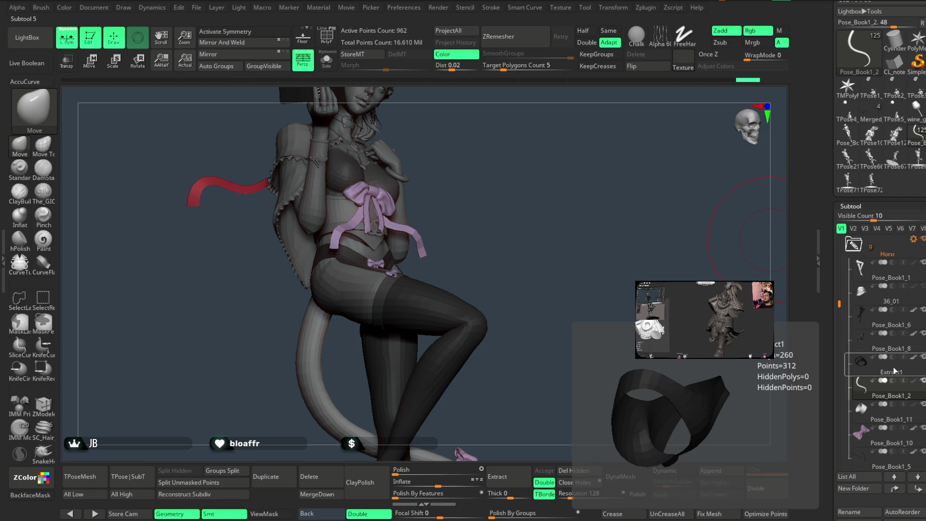
{"action": "left_click", "coordinate": [905, 292]}
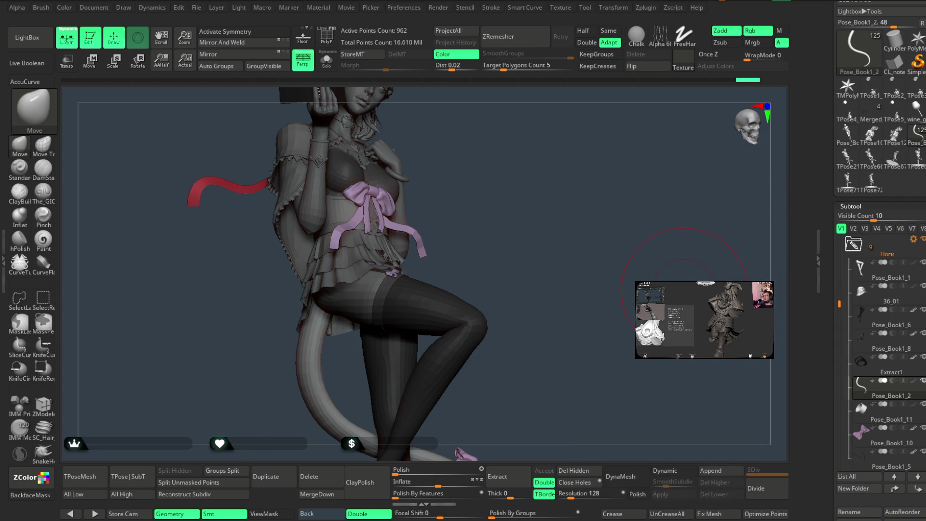
{"action": "mouse_move", "coordinate": [502, 206]}
{"action": "left_mouse_down"}
{"action": "mouse_move", "coordinate": [500, 230]}
{"action": "mouse_move", "coordinate": [422, 252]}
{"action": "left_mouse_up"}
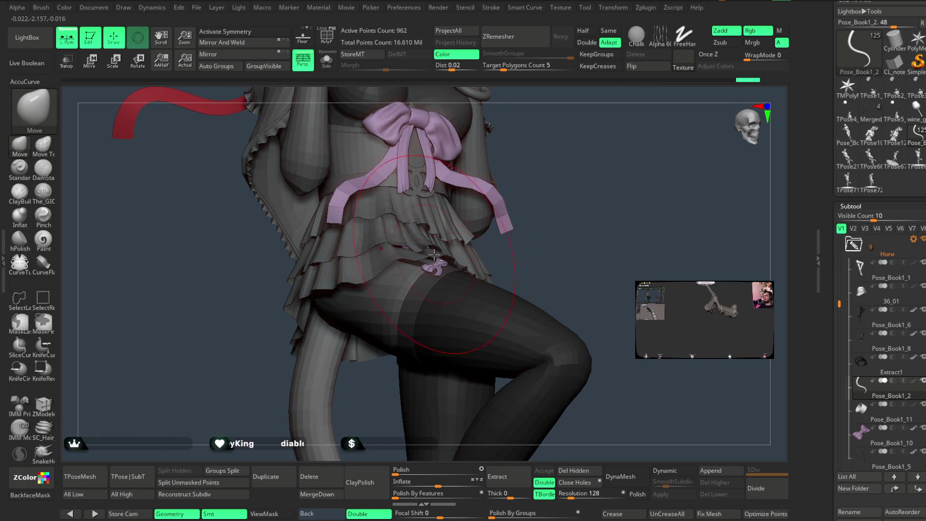
{"action": "left_click", "coordinate": [422, 252], "text": "alt"}
{"action": "mouse_move", "coordinate": [525, 200]}
{"action": "left_mouse_down", "text": "alt"}
{"action": "mouse_move", "coordinate": [561, 172]}
{"action": "mouse_move", "coordinate": [573, 223]}
{"action": "left_mouse_up", "text": "alt"}
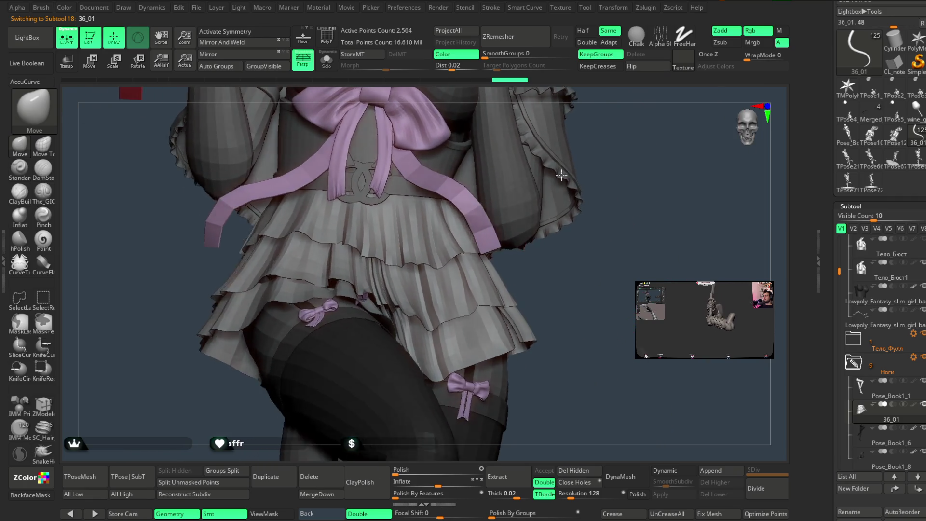
Switch Move to connected-only geometry and frame the skirt, ribbons and bow from several angles
{"action": "left_click", "coordinate": [44, 149]}
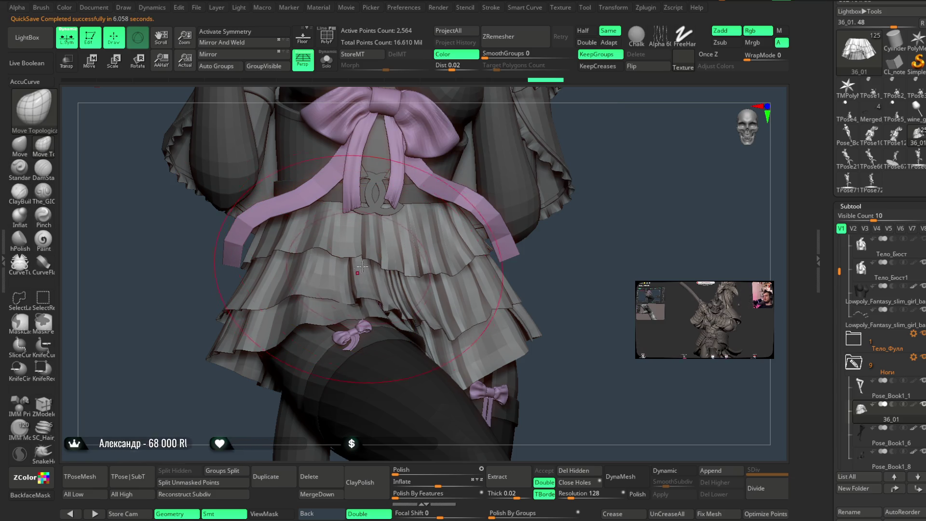
{"action": "mouse_move", "coordinate": [554, 269]}
{"action": "left_mouse_down"}
{"action": "mouse_move", "coordinate": [482, 255]}
{"action": "mouse_move", "coordinate": [417, 299]}
{"action": "mouse_move", "coordinate": [459, 284]}
{"action": "mouse_move", "coordinate": [347, 291]}
{"action": "left_mouse_up"}
{"action": "key", "text": "space"}
{"action": "key", "text": "space"}
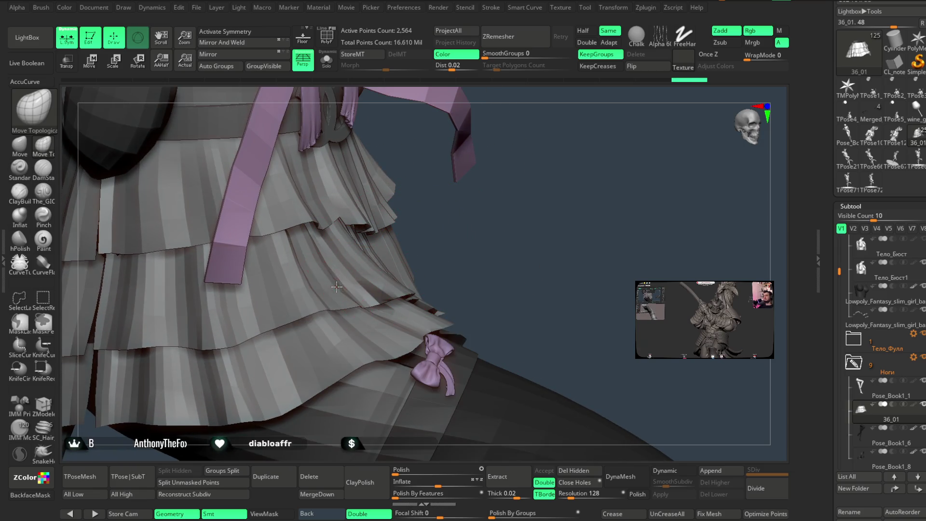
{"action": "left_click_drag", "start_coordinate": [444, 242], "coordinate": [326, 275]}
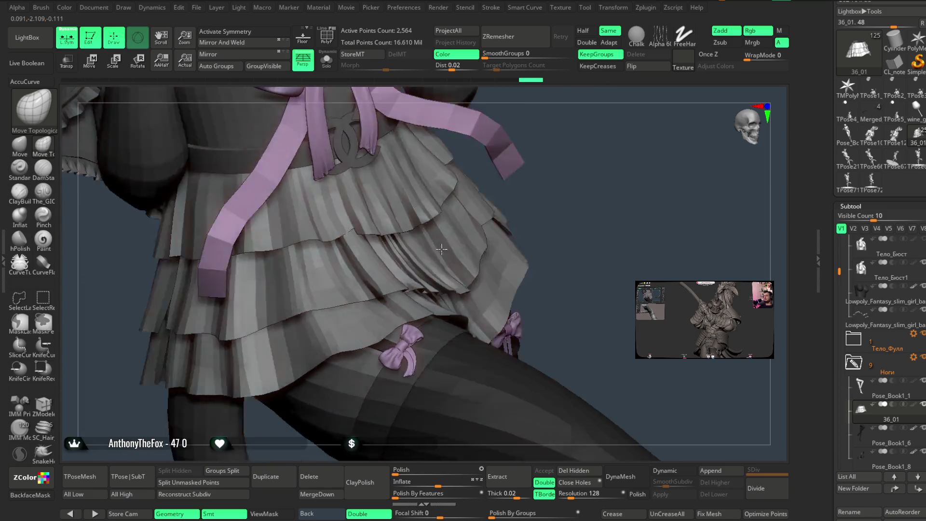
{"action": "mouse_move", "coordinate": [450, 215]}
{"action": "left_mouse_down"}
{"action": "mouse_move", "coordinate": [461, 251]}
{"action": "mouse_move", "coordinate": [340, 262]}
{"action": "left_mouse_up"}
{"action": "key", "text": "space"}
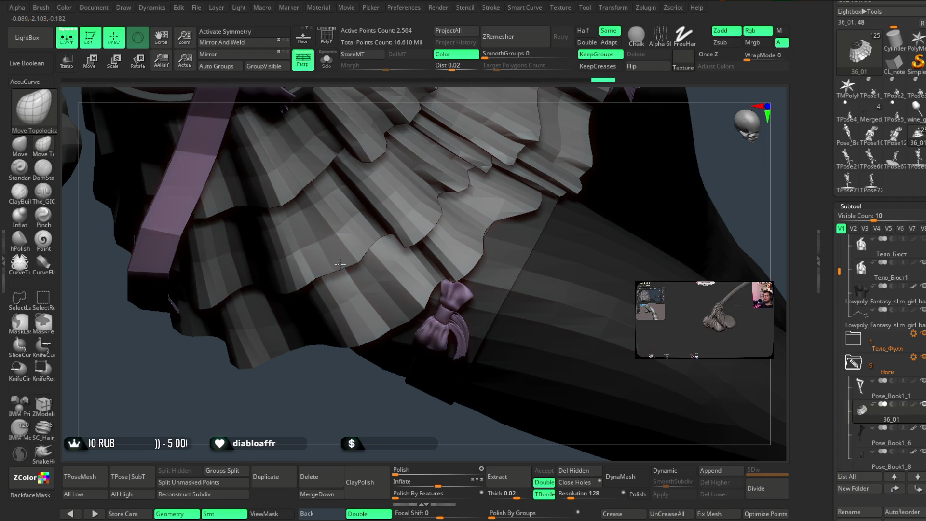
{"action": "left_click_drag", "start_coordinate": [366, 347], "coordinate": [500, 195]}
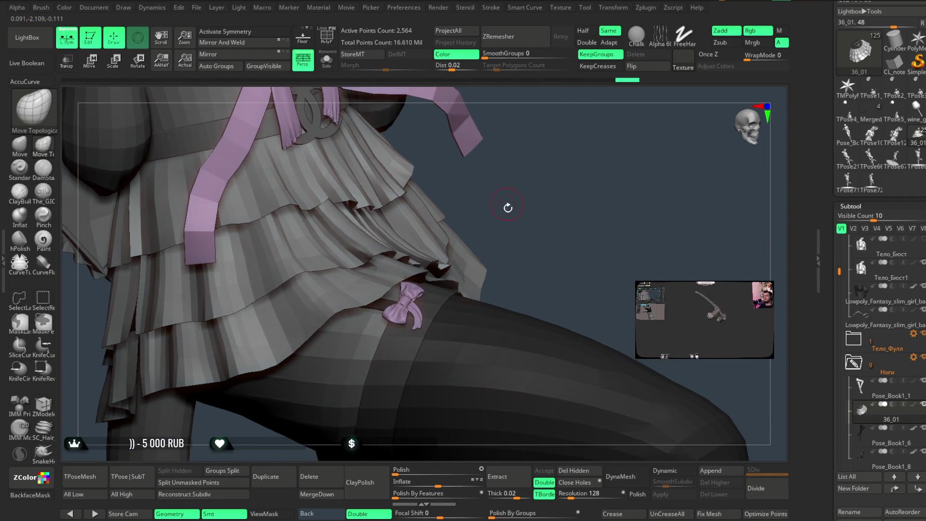
{"action": "key", "text": "space"}
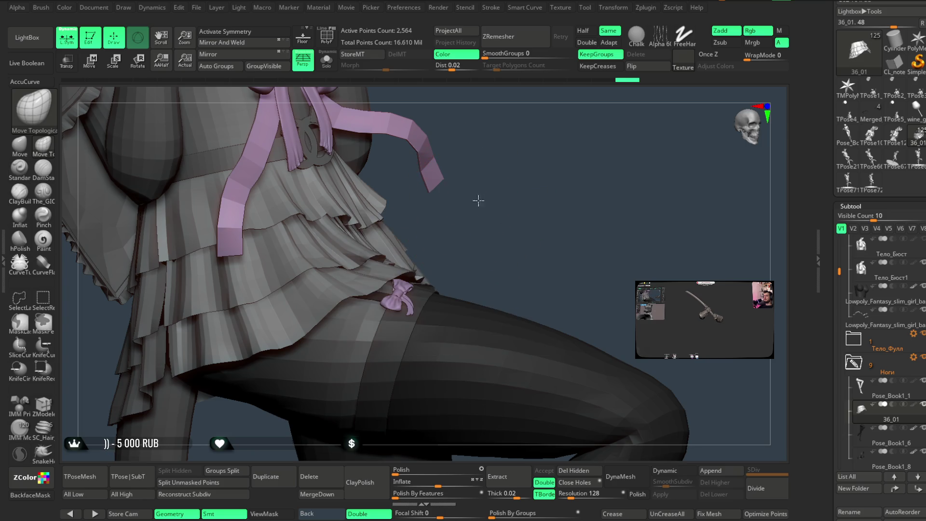
{"action": "left_click_drag", "start_coordinate": [479, 200], "coordinate": [378, 235]}
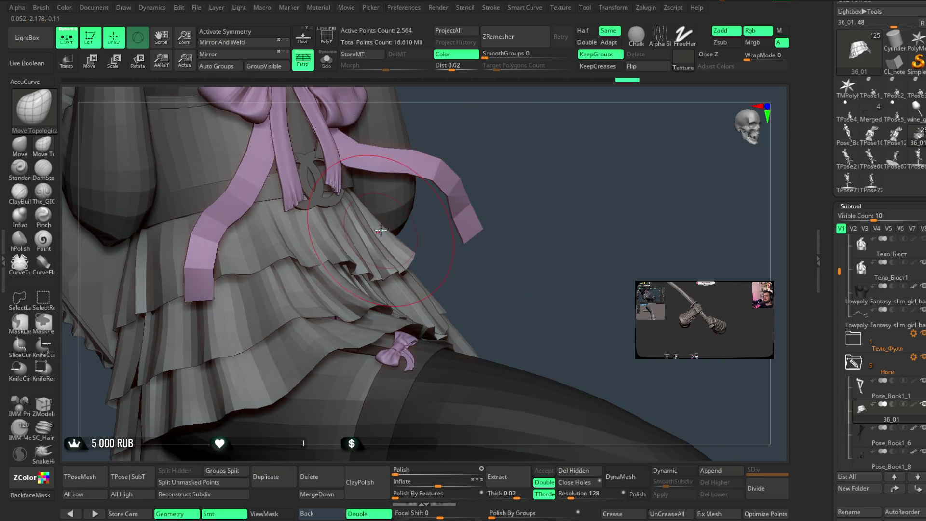
{"action": "right_click_drag", "start_coordinate": [381, 231], "coordinate": [387, 231]}
{"action": "mouse_move", "coordinate": [620, 227]}
{"action": "right_mouse_down"}
{"action": "mouse_move", "coordinate": [694, 237]}
{"action": "mouse_move", "coordinate": [602, 259]}
{"action": "mouse_move", "coordinate": [470, 179]}
{"action": "right_mouse_up"}
{"action": "key", "text": "space"}
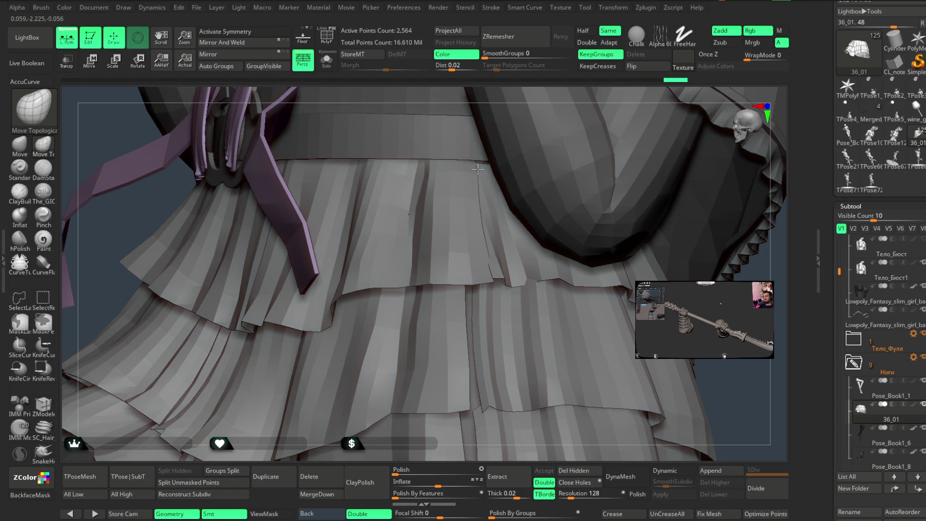
Tuck the front ruffle edges and the fold under the top tier into place
{"action": "left_click_drag", "start_coordinate": [507, 281], "coordinate": [494, 266]}
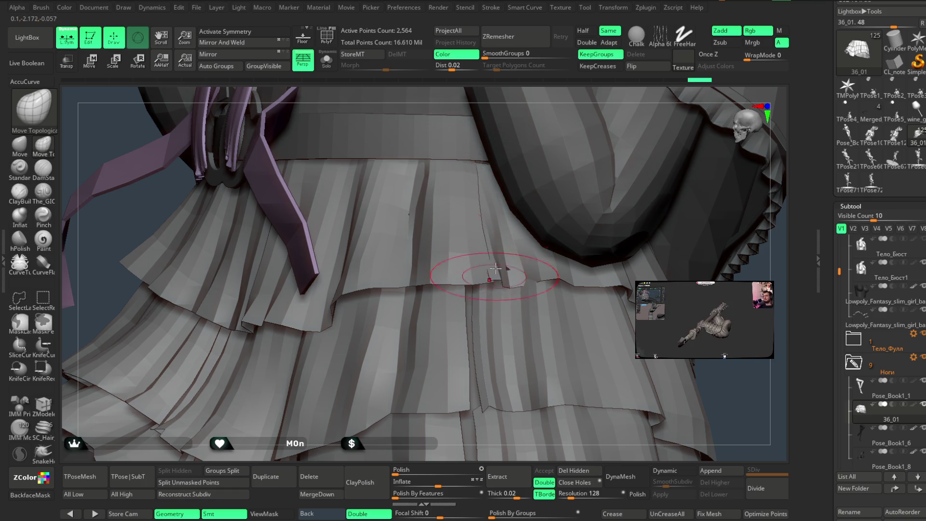
{"action": "right_click_drag", "start_coordinate": [496, 278], "coordinate": [503, 278]}
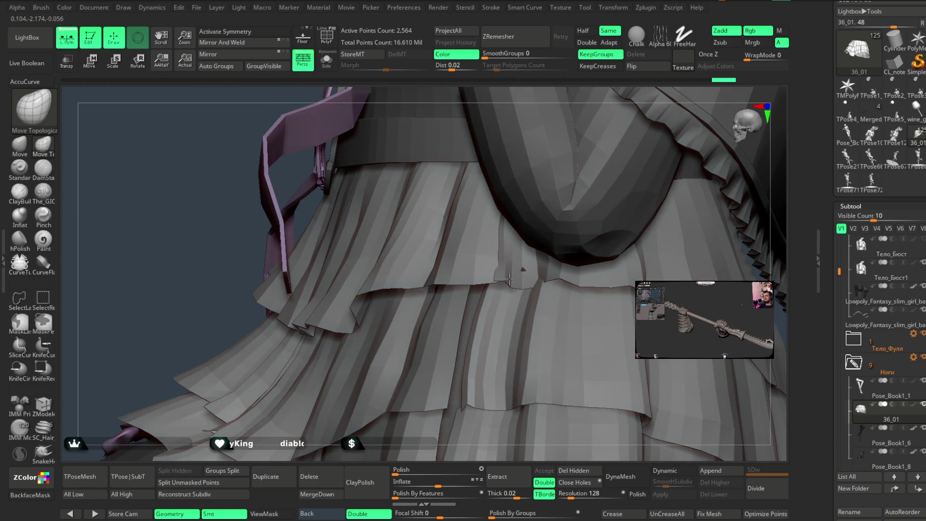
{"action": "left_click_drag", "start_coordinate": [510, 278], "coordinate": [502, 280]}
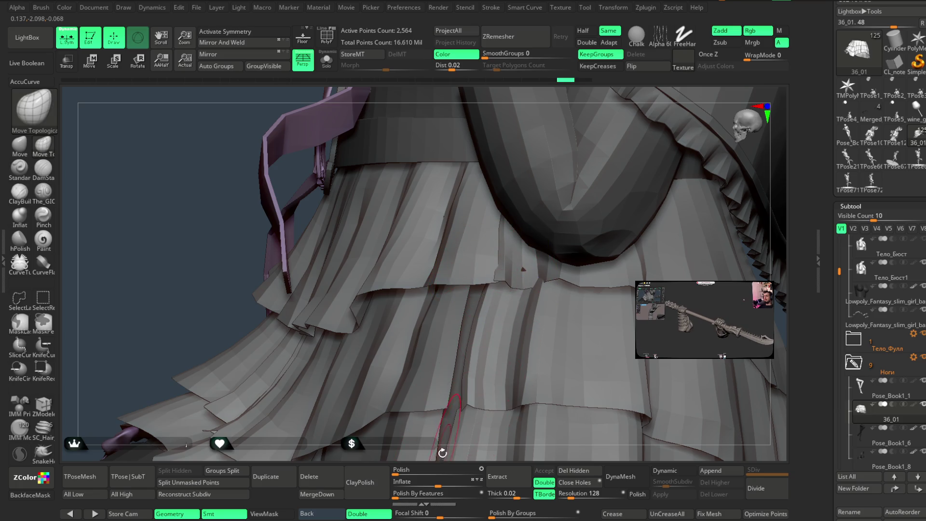
{"action": "right_click_drag", "start_coordinate": [443, 452], "coordinate": [486, 301]}
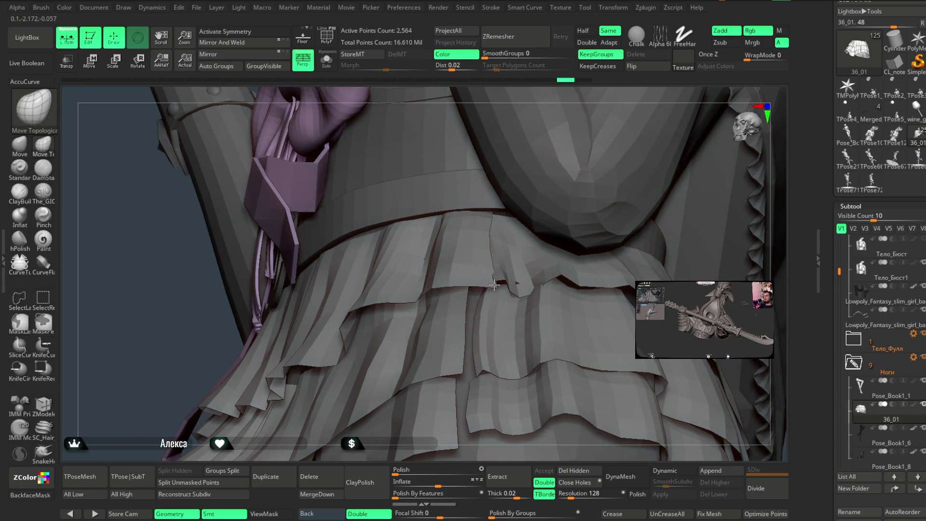
{"action": "left_click_drag", "start_coordinate": [494, 271], "coordinate": [503, 279]}
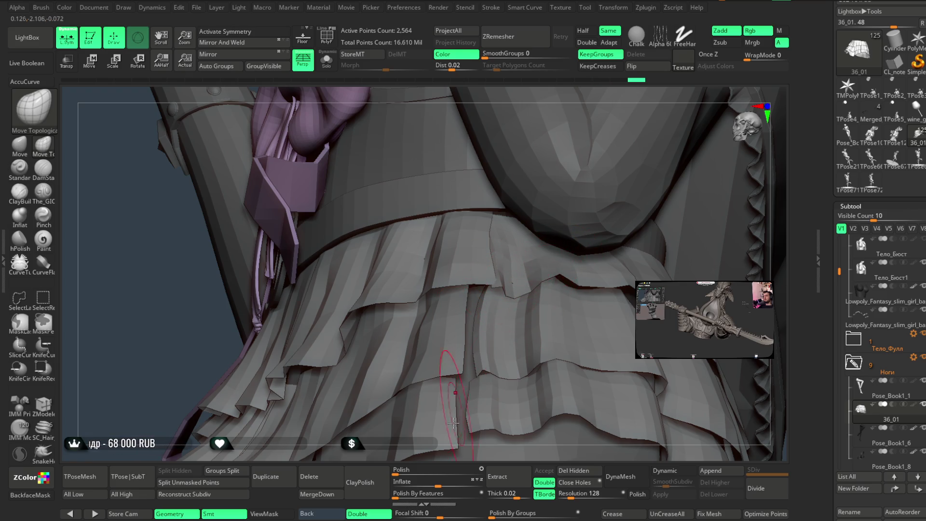
{"action": "scroll", "coordinate": [453, 423], "scroll_direction": "down", "scroll_amount": 5}
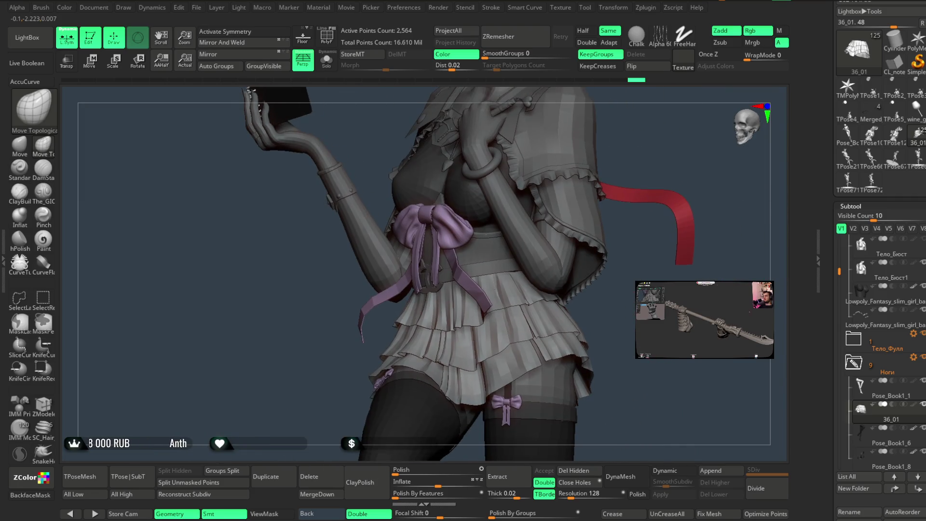
Orbit around the figure until the book faces the viewer
{"action": "left_click_drag", "start_coordinate": [646, 328], "coordinate": [630, 320]}
{"action": "key", "text": "shift"}
{"action": "scroll", "coordinate": [648, 232], "scroll_direction": "down", "scroll_amount": 5}
{"action": "mouse_move", "coordinate": [647, 232]}
{"action": "left_mouse_down"}
{"action": "mouse_move", "coordinate": [689, 209]}
{"action": "mouse_move", "coordinate": [634, 242]}
{"action": "left_mouse_up"}
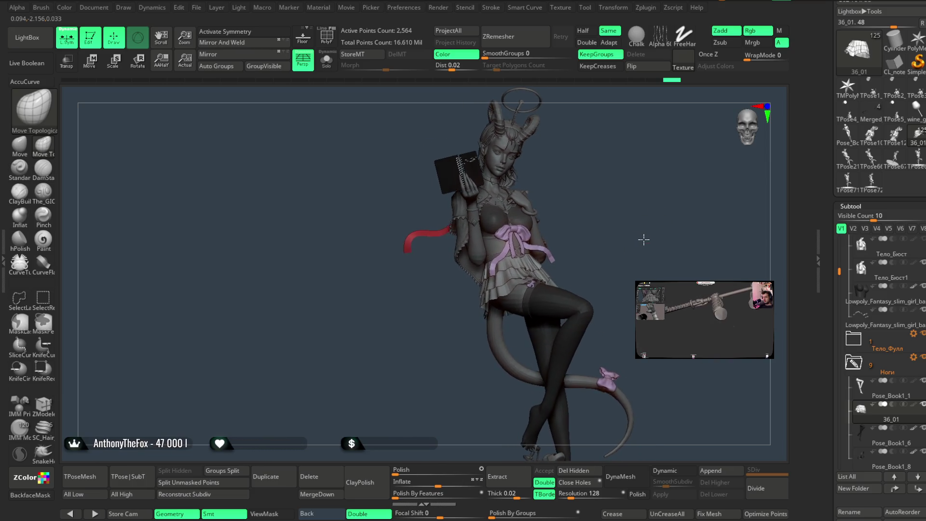
{"action": "scroll", "coordinate": [639, 241], "scroll_direction": "up", "scroll_amount": 2}
{"action": "scroll", "coordinate": [639, 242], "scroll_direction": "up", "scroll_amount": 2}
{"action": "mouse_move", "coordinate": [643, 279]}
{"action": "left_mouse_down"}
{"action": "mouse_move", "coordinate": [629, 275]}
{"action": "mouse_move", "coordinate": [654, 256]}
{"action": "left_mouse_up"}
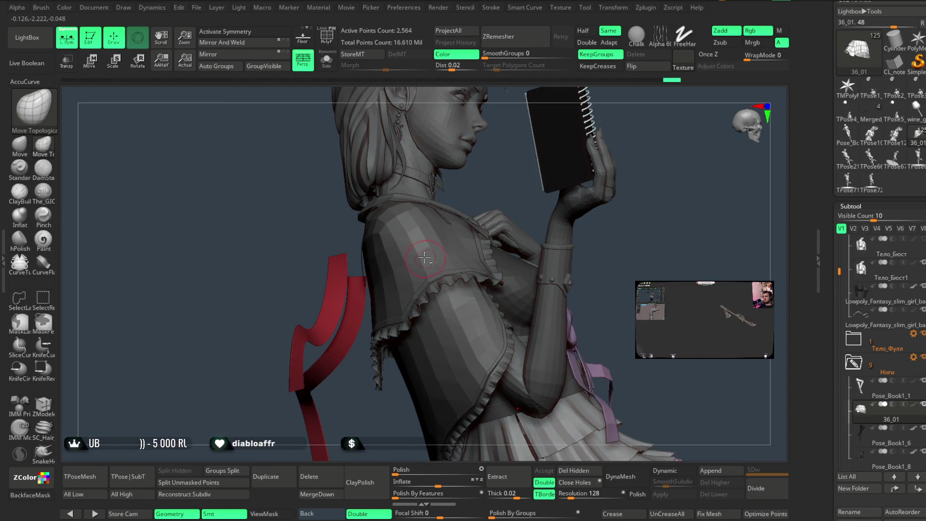
Make the shoulder cape extract1_copy2_1 the active subtool and turn to a front view
{"action": "left_click", "coordinate": [424, 258], "text": "alt"}
{"action": "mouse_move", "coordinate": [480, 215]}
{"action": "left_mouse_down"}
{"action": "mouse_move", "coordinate": [496, 227]}
{"action": "mouse_move", "coordinate": [589, 187]}
{"action": "left_mouse_up"}
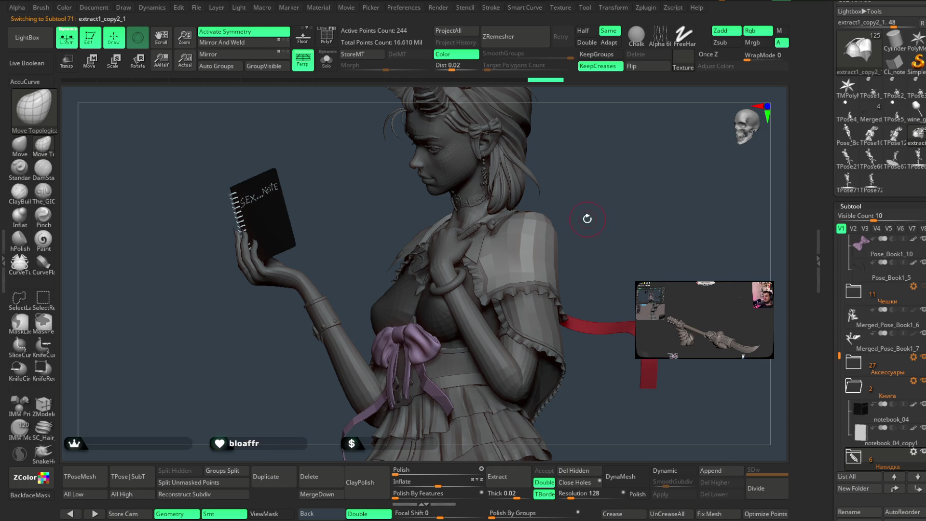
{"action": "left_click", "coordinate": [197, 8]}
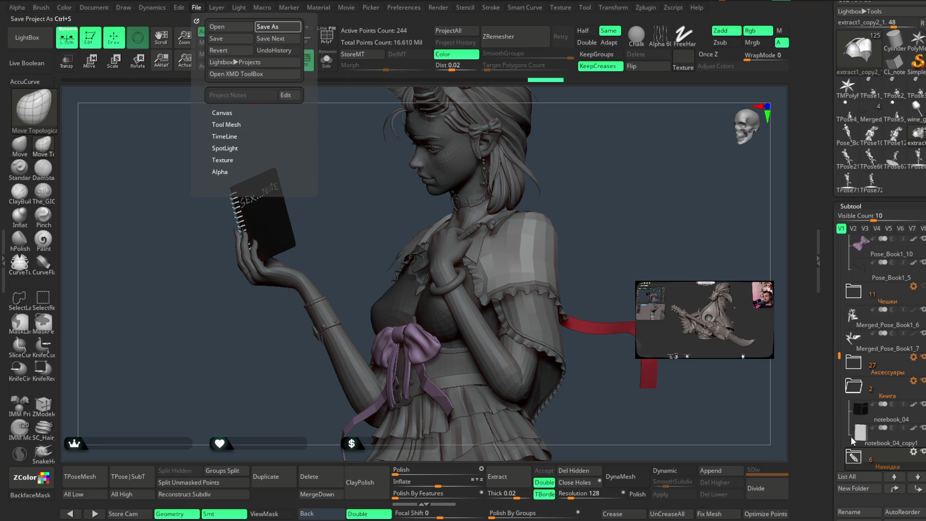
Save the project with Ctrl+S and switch to the Move brush, orbiting to check the shoulders
{"action": "key", "text": "ctrl+s"}
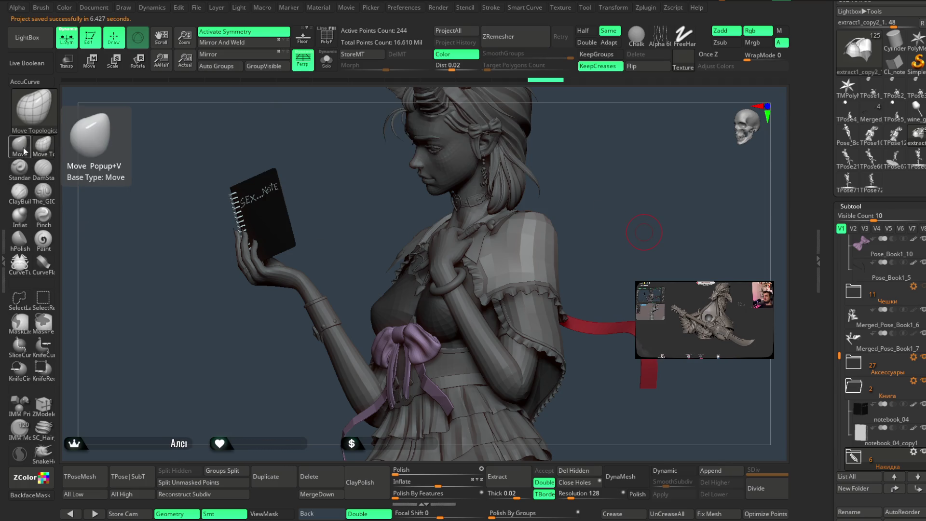
{"action": "left_click", "coordinate": [19, 145]}
{"action": "left_click_drag", "start_coordinate": [435, 227], "coordinate": [577, 224]}
{"action": "key", "text": "space"}
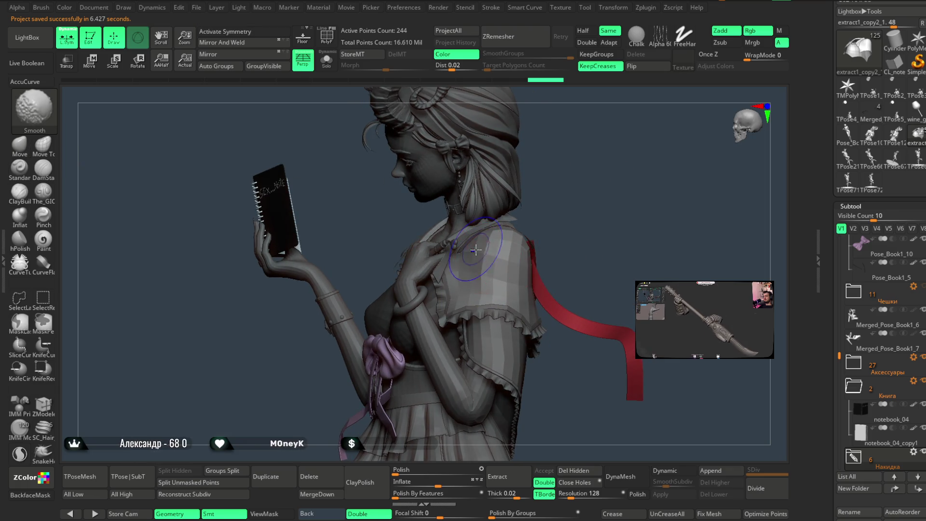
{"action": "left_click_drag", "start_coordinate": [482, 255], "coordinate": [483, 245]}
{"action": "mouse_move", "coordinate": [476, 242]}
{"action": "right_mouse_down"}
{"action": "mouse_move", "coordinate": [521, 241]}
{"action": "mouse_move", "coordinate": [558, 221]}
{"action": "mouse_move", "coordinate": [472, 304]}
{"action": "mouse_move", "coordinate": [504, 299]}
{"action": "mouse_move", "coordinate": [583, 244]}
{"action": "mouse_move", "coordinate": [574, 221]}
{"action": "mouse_move", "coordinate": [569, 238]}
{"action": "mouse_move", "coordinate": [594, 197]}
{"action": "mouse_move", "coordinate": [564, 215]}
{"action": "right_mouse_up"}
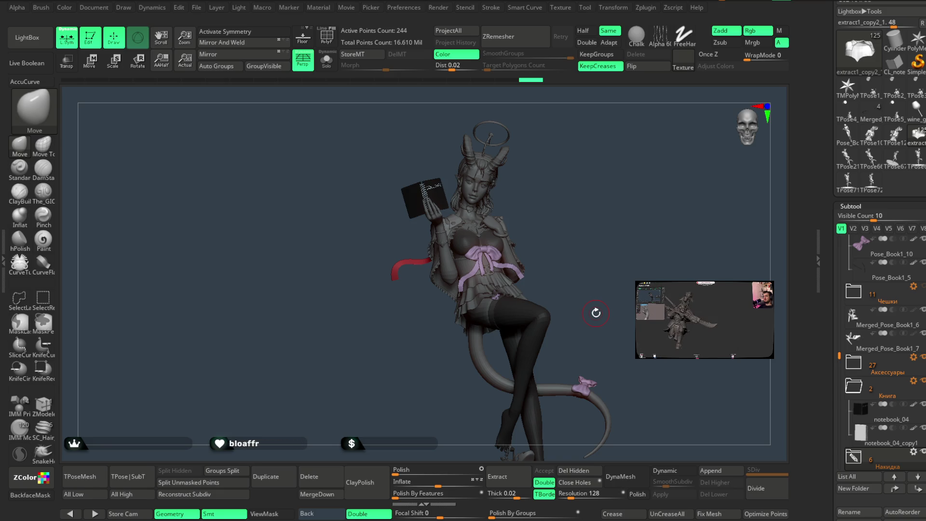
Zoom onto the chest and select the 70-point harness strap Lowpoly_Fantasy_slim_girl_basemesh3_14
{"action": "left_click_drag", "start_coordinate": [534, 198], "coordinate": [578, 184]}
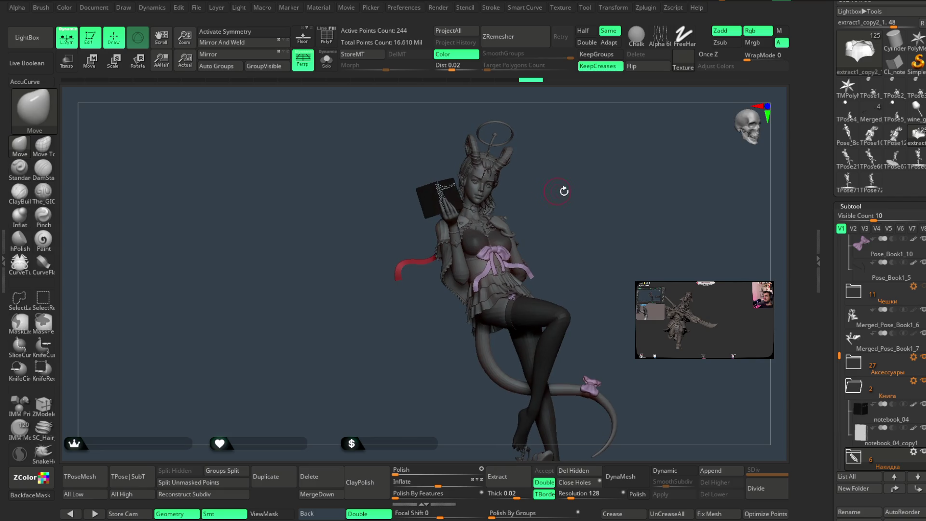
{"action": "scroll", "coordinate": [531, 209], "scroll_direction": "up", "scroll_amount": 3}
{"action": "scroll", "coordinate": [541, 195], "scroll_direction": "up", "scroll_amount": 5}
{"action": "scroll", "coordinate": [542, 195], "scroll_direction": "down", "scroll_amount": 4}
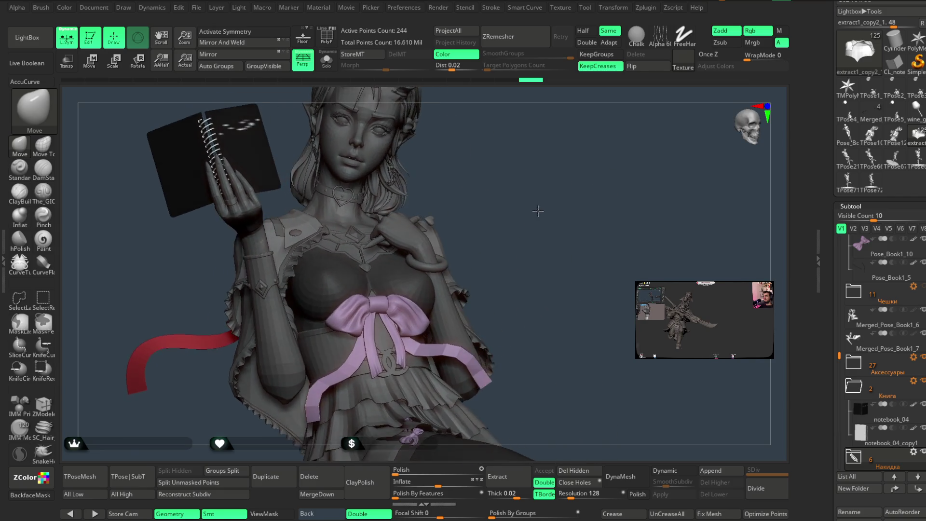
{"action": "scroll", "coordinate": [540, 197], "scroll_direction": "down", "scroll_amount": 2}
{"action": "key", "text": "space"}
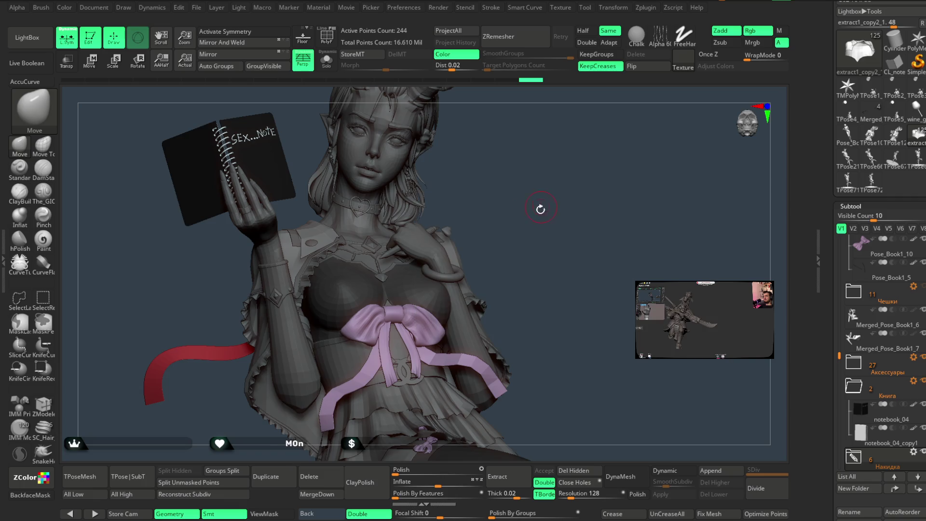
{"action": "scroll", "coordinate": [545, 199], "scroll_direction": "up", "scroll_amount": 2}
{"action": "scroll", "coordinate": [549, 200], "scroll_direction": "up", "scroll_amount": 2}
{"action": "scroll", "coordinate": [550, 209], "scroll_direction": "up", "scroll_amount": 3}
{"action": "scroll", "coordinate": [559, 195], "scroll_direction": "up", "scroll_amount": 3}
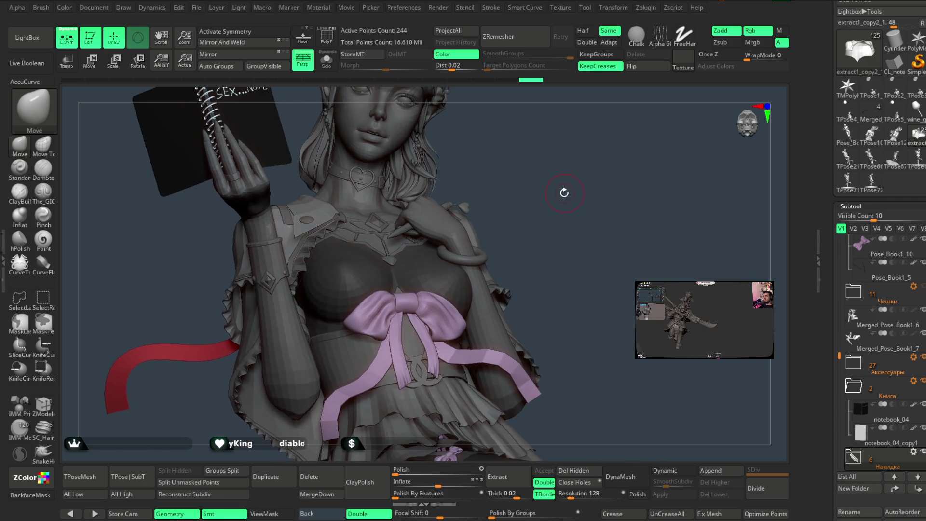
{"action": "scroll", "coordinate": [584, 189], "scroll_direction": "up", "scroll_amount": 3}
{"action": "key", "text": "space"}
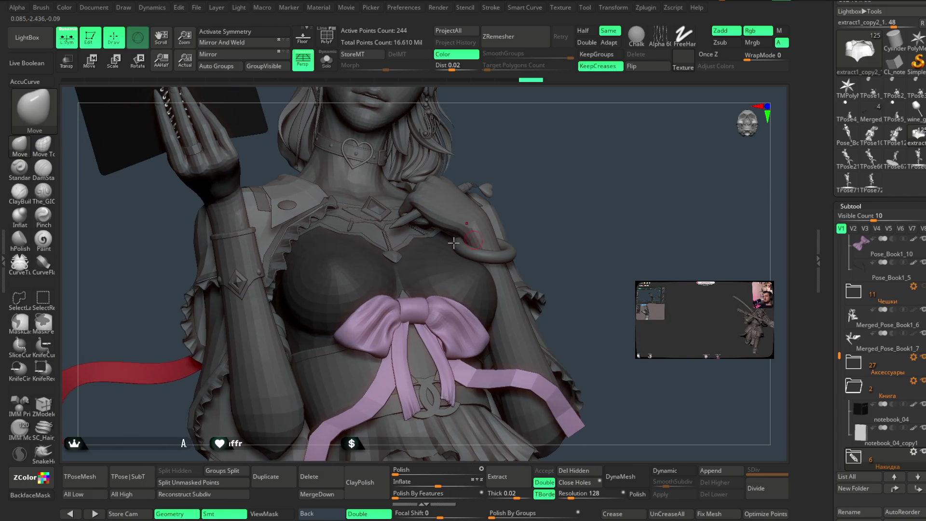
{"action": "left_click", "coordinate": [424, 211], "text": "alt"}
Solo the harness strap and extrude it with ZModeler QMesh Polygroup All, doubling it to 140 points
{"action": "left_click", "coordinate": [328, 62]}
{"action": "mouse_move", "coordinate": [492, 139]}
{"action": "left_mouse_down"}
{"action": "mouse_move", "coordinate": [536, 161]}
{"action": "mouse_move", "coordinate": [349, 281]}
{"action": "left_mouse_up"}
{"action": "left_click", "coordinate": [50, 409]}
{"action": "left_click_drag", "start_coordinate": [479, 170], "coordinate": [437, 232]}
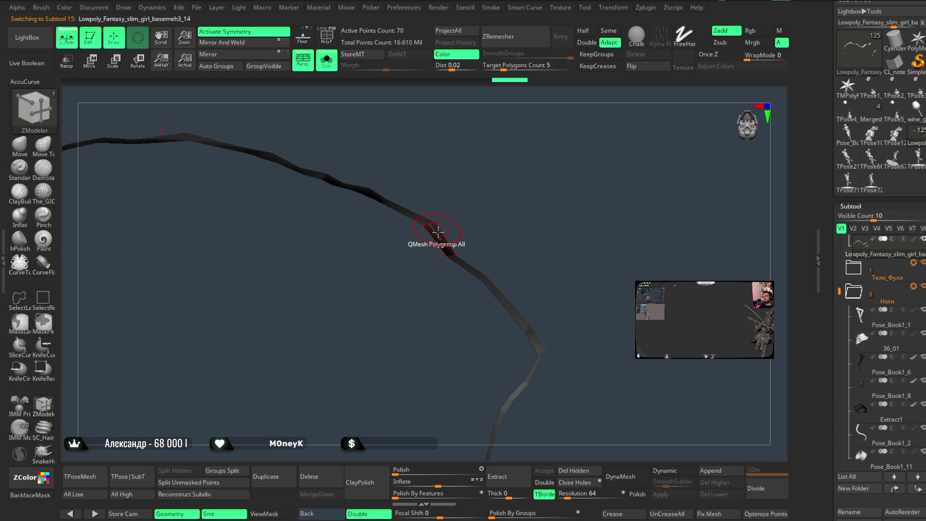
{"action": "key", "text": "space"}
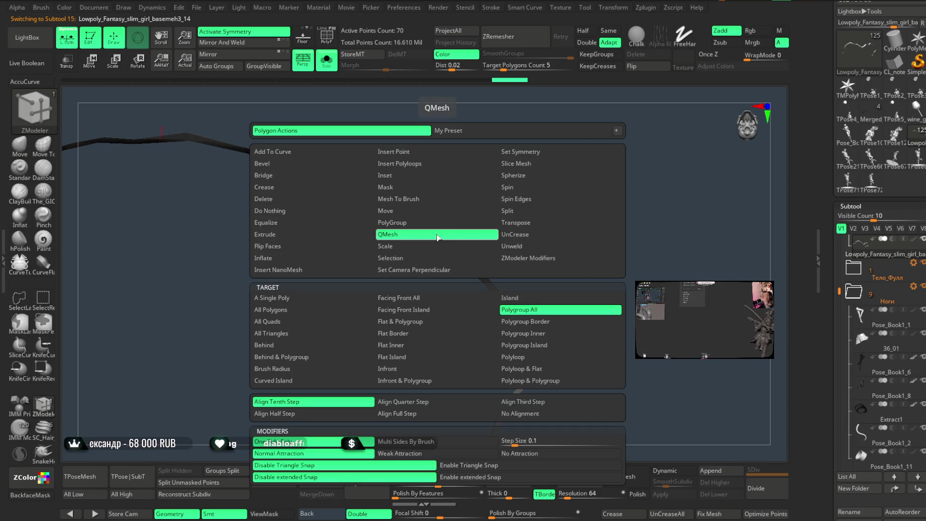
{"action": "left_click_drag", "start_coordinate": [434, 249], "coordinate": [437, 242]}
{"action": "mouse_move", "coordinate": [463, 203]}
{"action": "left_mouse_down"}
{"action": "mouse_move", "coordinate": [521, 177]}
{"action": "mouse_move", "coordinate": [523, 167]}
{"action": "mouse_move", "coordinate": [476, 160]}
{"action": "left_mouse_up"}
Check the thickened strap on the character, shrink the Move brush, and solo the strap again
{"action": "left_click", "coordinate": [331, 66]}
{"action": "left_click_drag", "start_coordinate": [612, 186], "coordinate": [676, 237]}
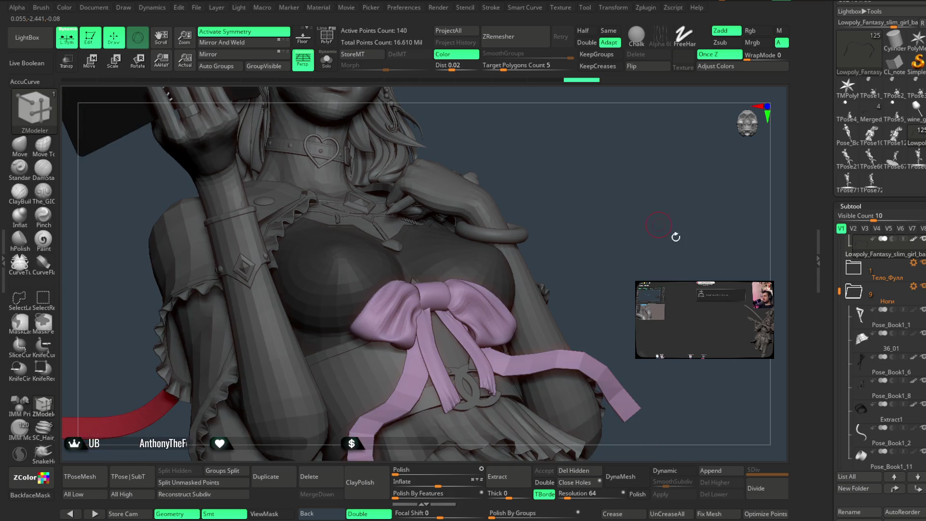
{"action": "mouse_move", "coordinate": [558, 161]}
{"action": "left_mouse_down"}
{"action": "mouse_move", "coordinate": [571, 224]}
{"action": "mouse_move", "coordinate": [637, 132]}
{"action": "mouse_move", "coordinate": [580, 128]}
{"action": "left_mouse_up"}
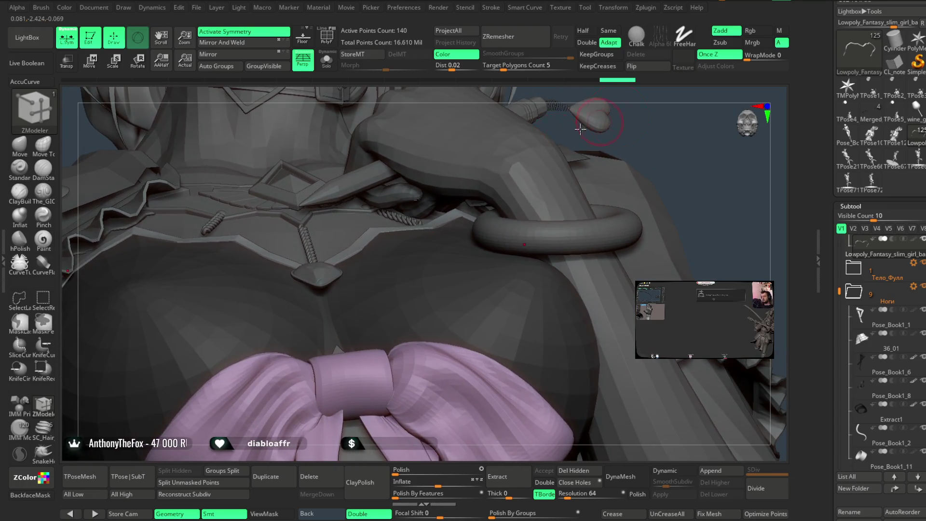
{"action": "left_click", "coordinate": [19, 145]}
{"action": "key", "text": "space"}
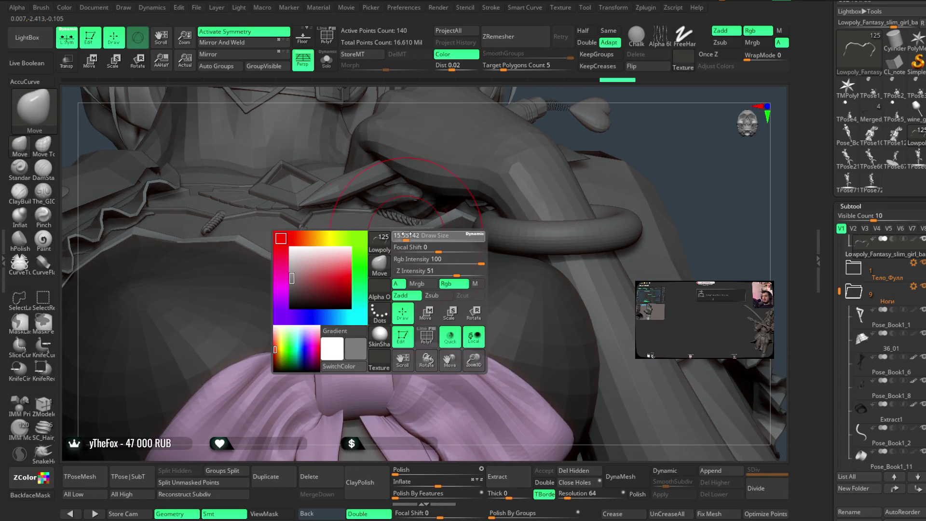
{"action": "left_click_drag", "start_coordinate": [407, 235], "coordinate": [383, 231]}
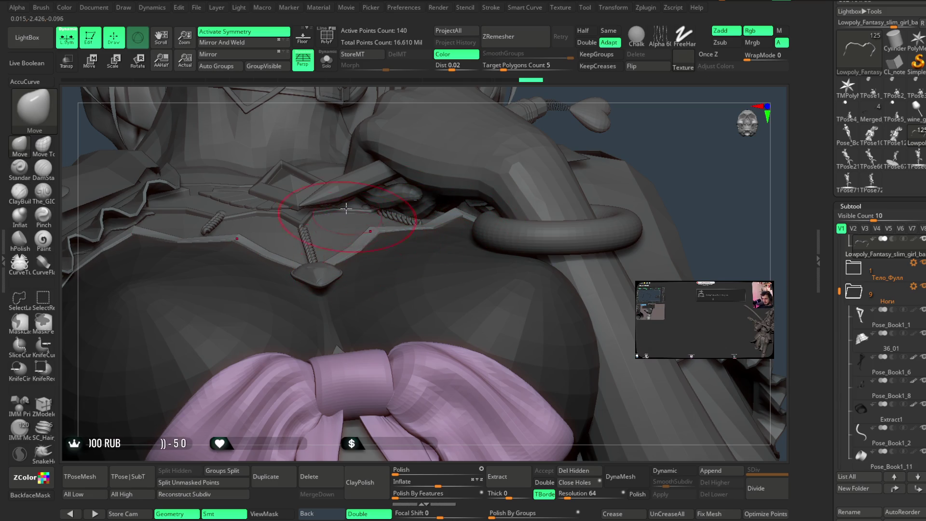
{"action": "left_click", "coordinate": [327, 61]}
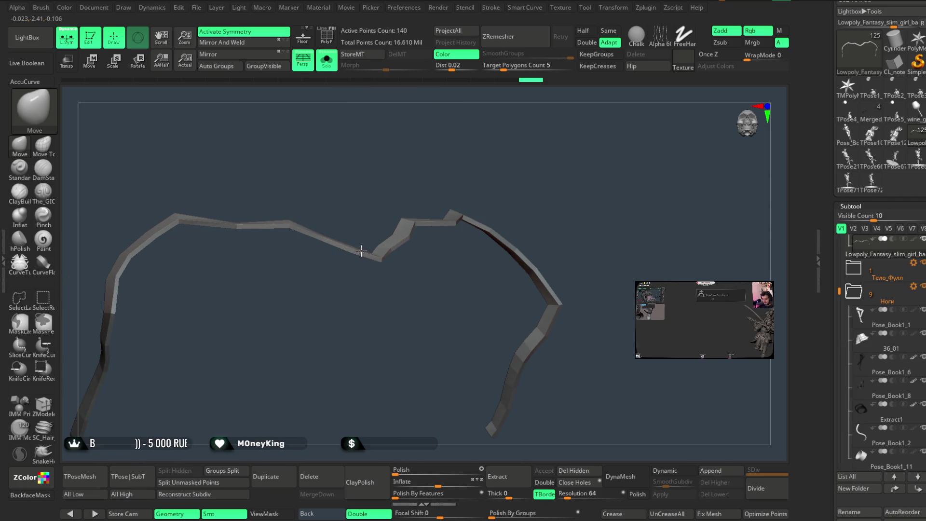